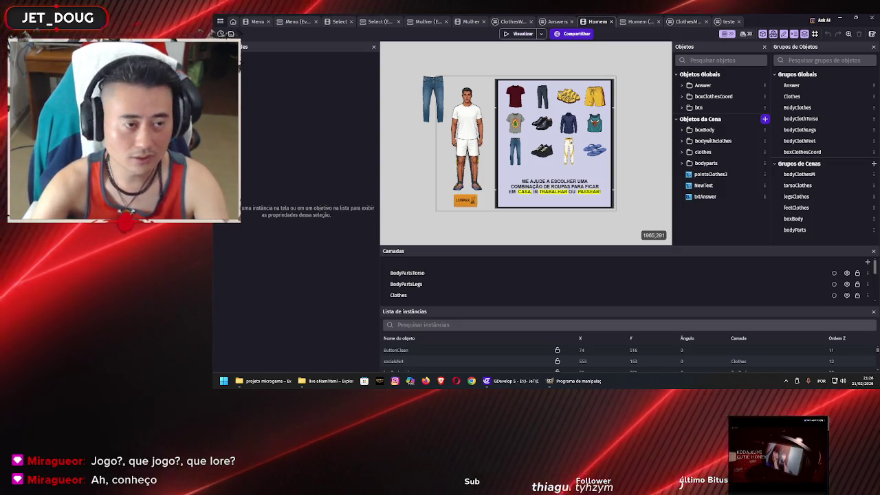
Step: Move the JeansPantsM3 jeans down beside the character's legs
{"action": "scroll", "coordinate": [480, 135], "scroll_direction": "up", "scroll_amount": 4}
{"action": "scroll", "coordinate": [496, 140], "scroll_direction": "left", "scroll_amount": 2}
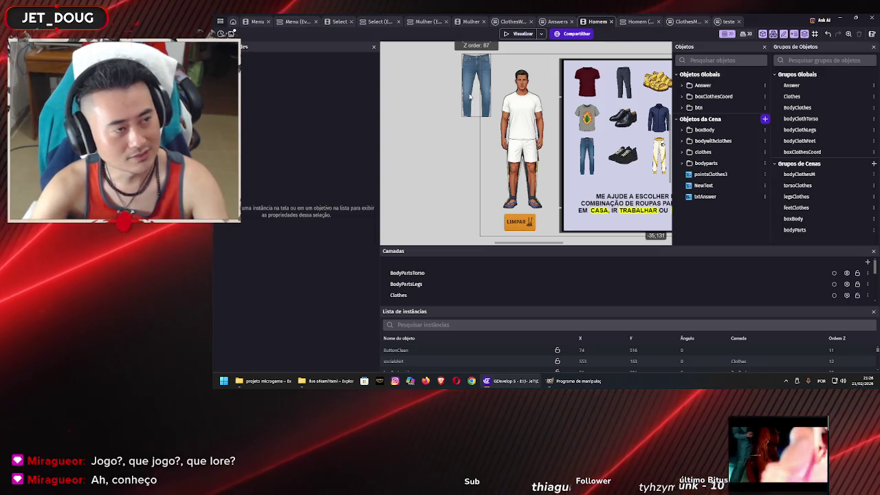
{"action": "mouse_move", "coordinate": [471, 97]}
{"action": "left_mouse_down"}
{"action": "mouse_move", "coordinate": [457, 142]}
{"action": "mouse_move", "coordinate": [471, 174]}
{"action": "left_mouse_up"}
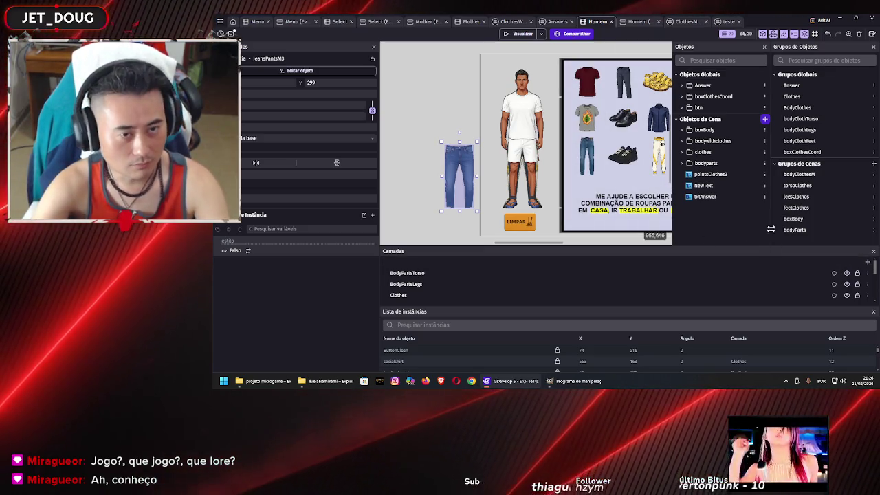
Step: Select the Legs layer and launch a preview of the game with Visualizar
{"action": "scroll", "coordinate": [767, 277], "scroll_direction": "down", "scroll_amount": 5}
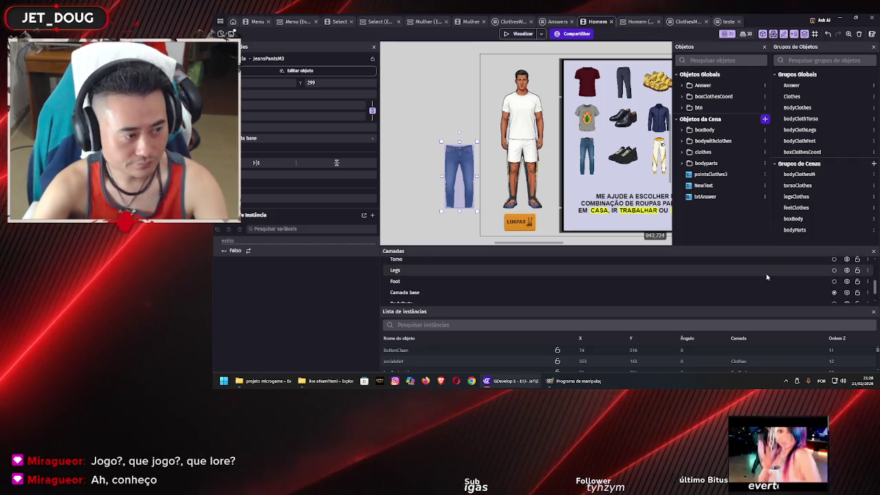
{"action": "left_click", "coordinate": [769, 269]}
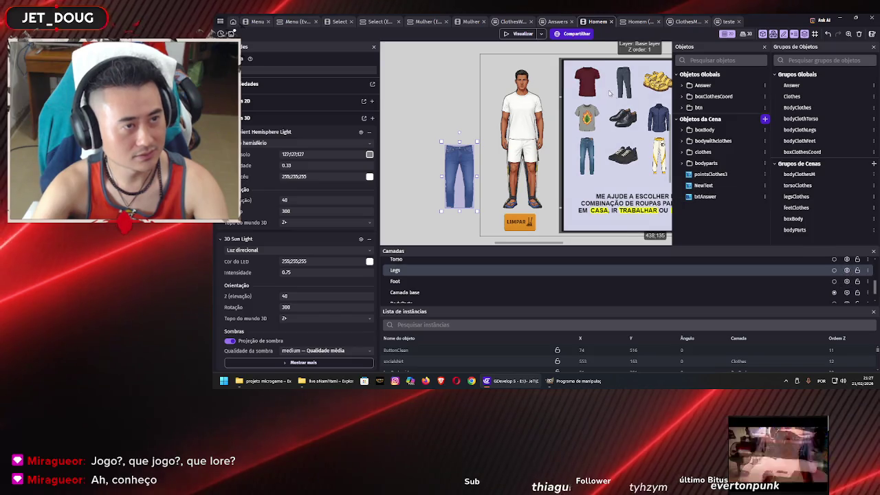
{"action": "left_click", "coordinate": [524, 34]}
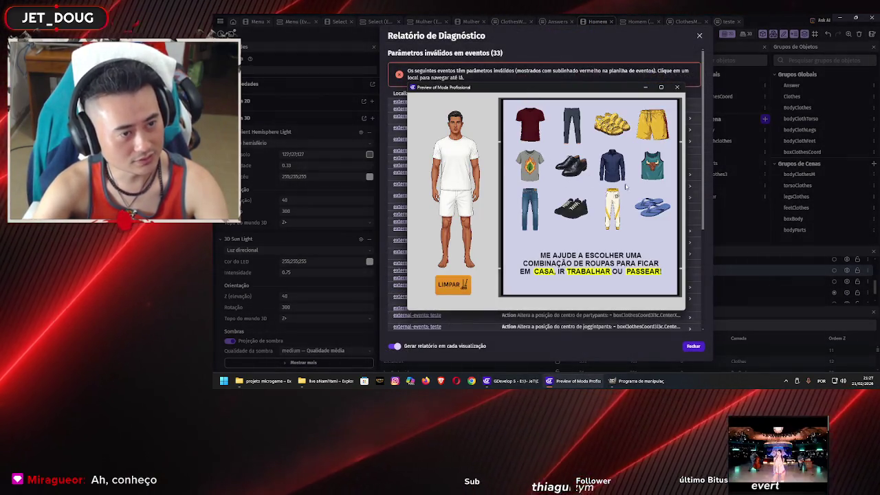
Step: Drop the jeans onto the character in the preview, then close the preview and the 33-error diagnostic report
{"action": "left_click_drag", "start_coordinate": [529, 209], "coordinate": [463, 224]}
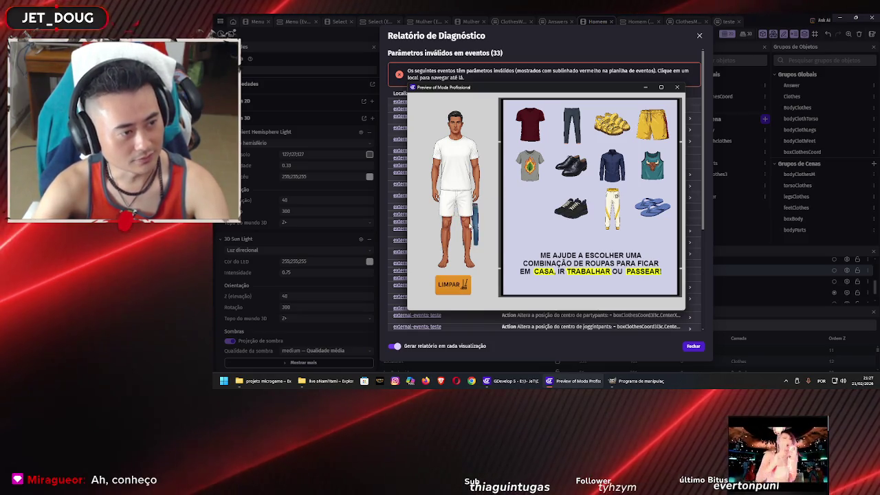
{"action": "left_click", "coordinate": [676, 86]}
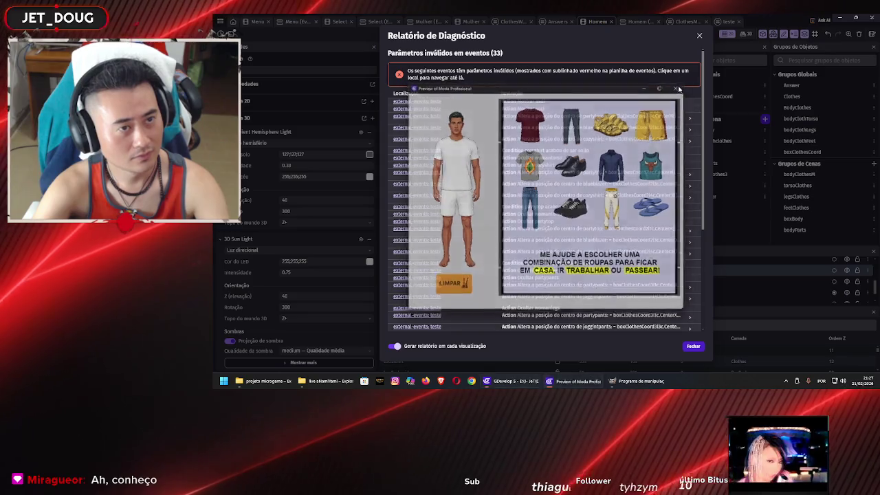
{"action": "scroll", "coordinate": [533, 201], "scroll_direction": "down", "scroll_amount": 3}
{"action": "scroll", "coordinate": [535, 205], "scroll_direction": "up", "scroll_amount": 5}
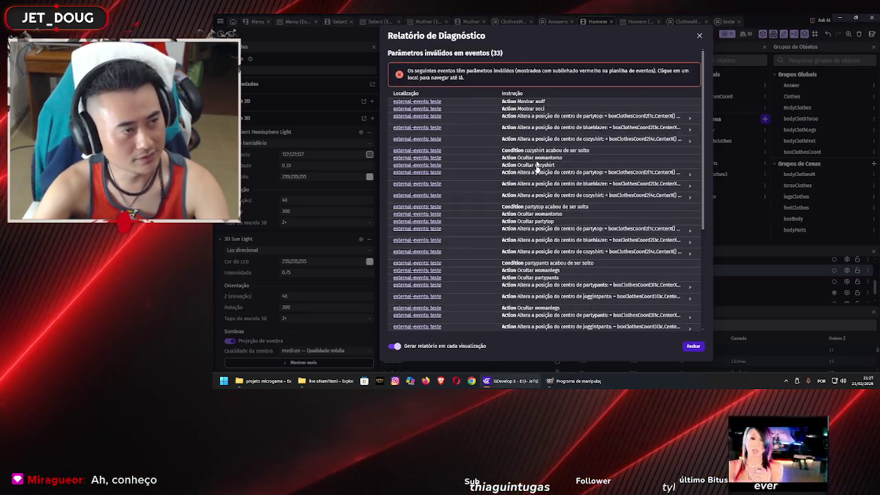
{"action": "scroll", "coordinate": [537, 177], "scroll_direction": "down", "scroll_amount": 5}
{"action": "scroll", "coordinate": [550, 200], "scroll_direction": "up", "scroll_amount": 5}
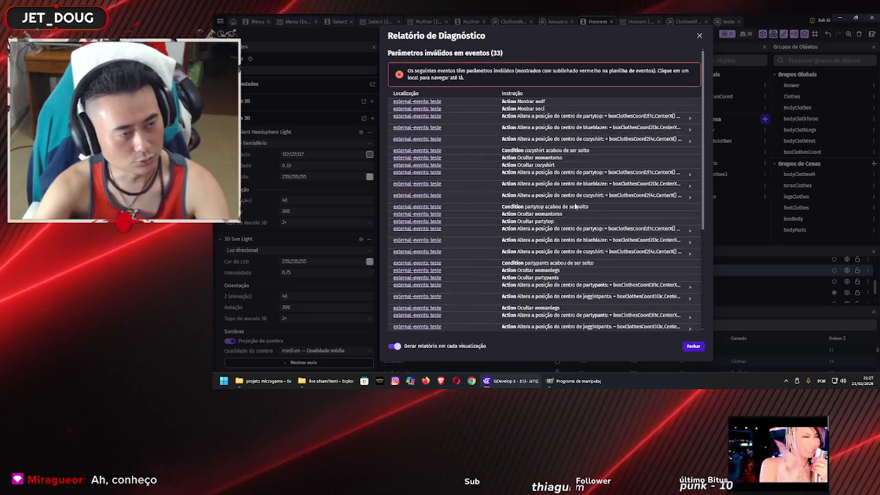
{"action": "left_click", "coordinate": [694, 347]}
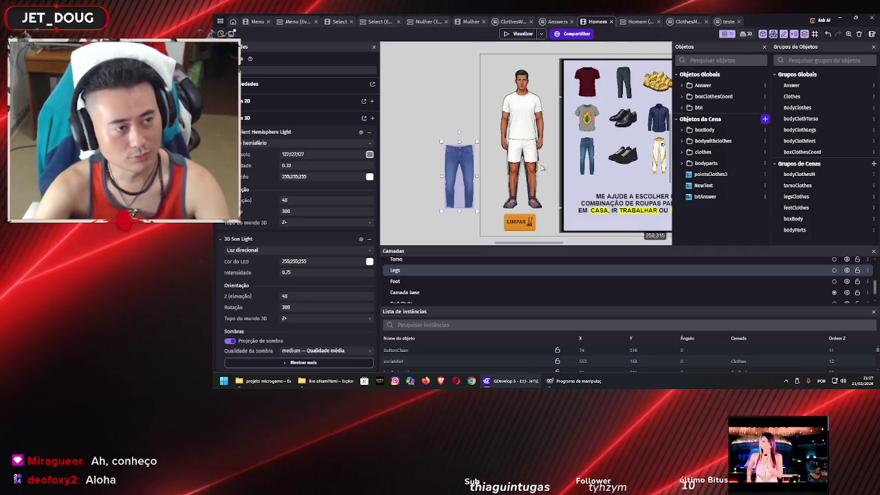
Step: Drag JeansPantsM3 further left of the character and dismiss the canvas context menu
{"action": "left_click_drag", "start_coordinate": [464, 167], "coordinate": [399, 165]}
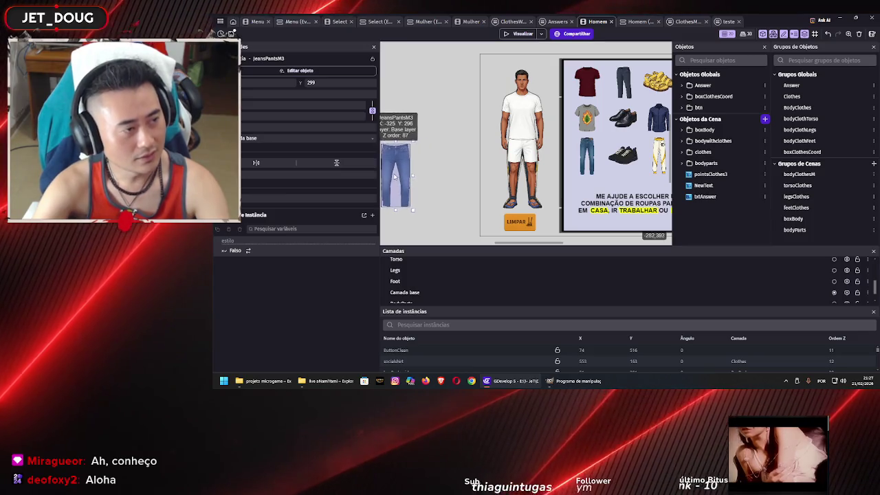
{"action": "left_click", "coordinate": [451, 164]}
{"action": "right_click", "coordinate": [450, 164]}
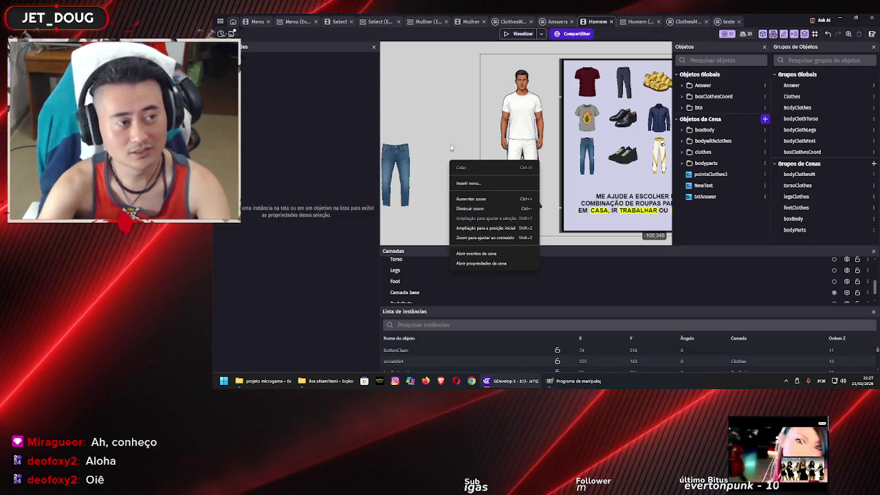
{"action": "left_click", "coordinate": [453, 138]}
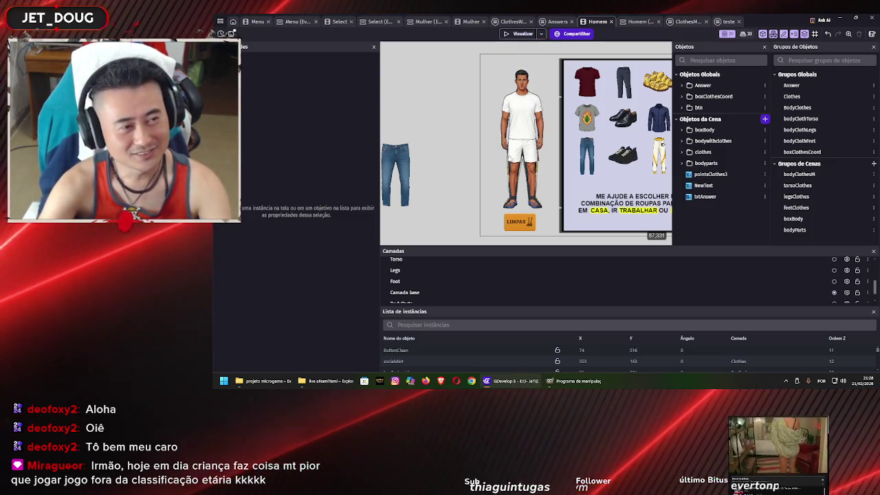
{"action": "scroll", "coordinate": [493, 155], "scroll_direction": "up", "scroll_amount": 3}
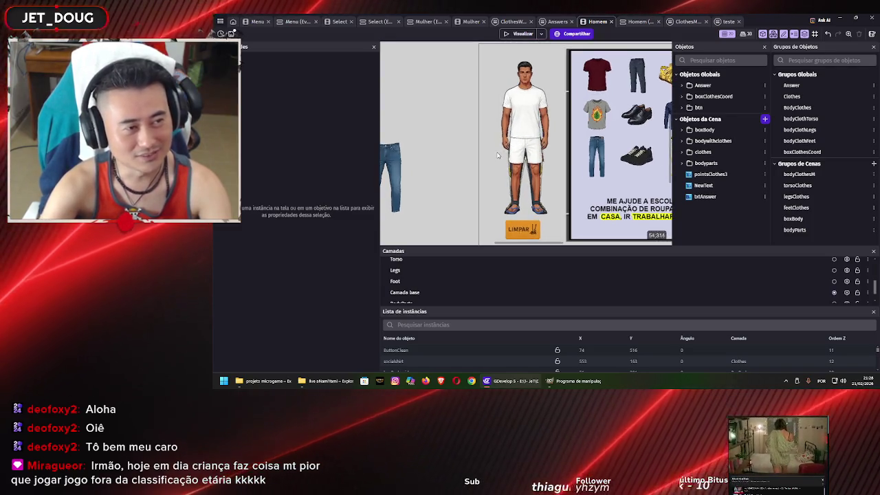
{"action": "scroll", "coordinate": [480, 160], "scroll_direction": "down", "scroll_amount": 2}
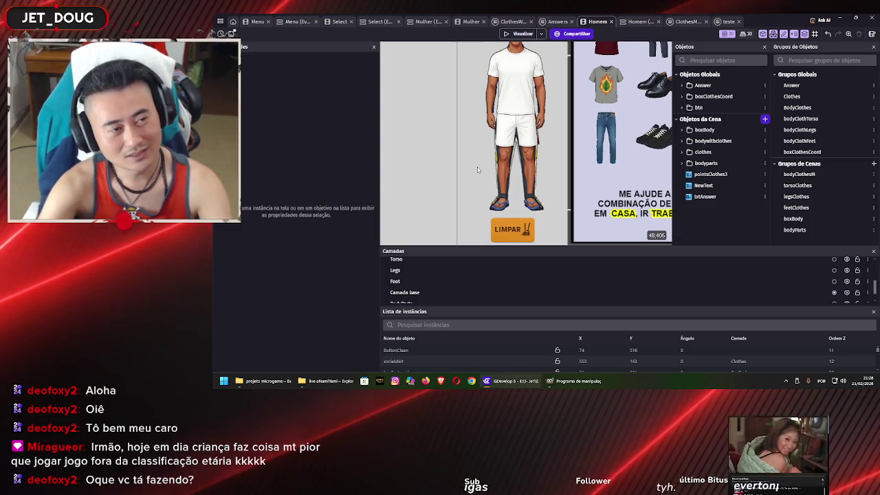
{"action": "scroll", "coordinate": [489, 162], "scroll_direction": "down", "scroll_amount": 2}
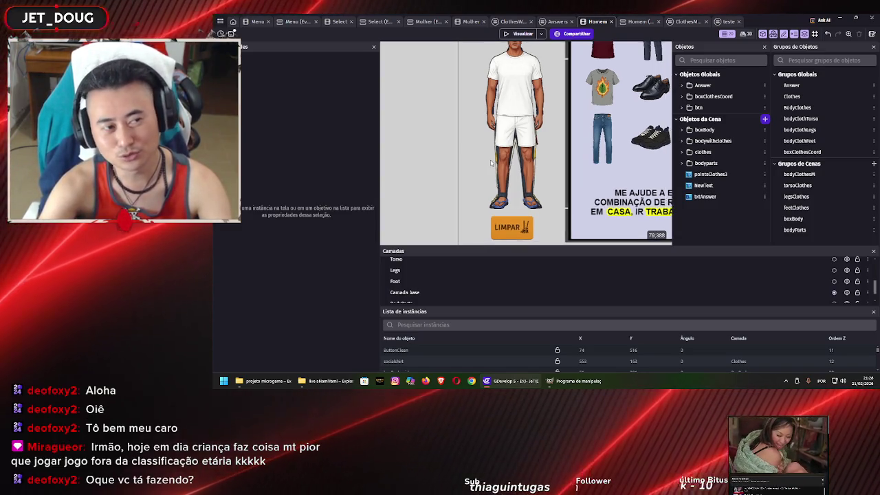
{"action": "scroll", "coordinate": [494, 158], "scroll_direction": "down", "scroll_amount": 1}
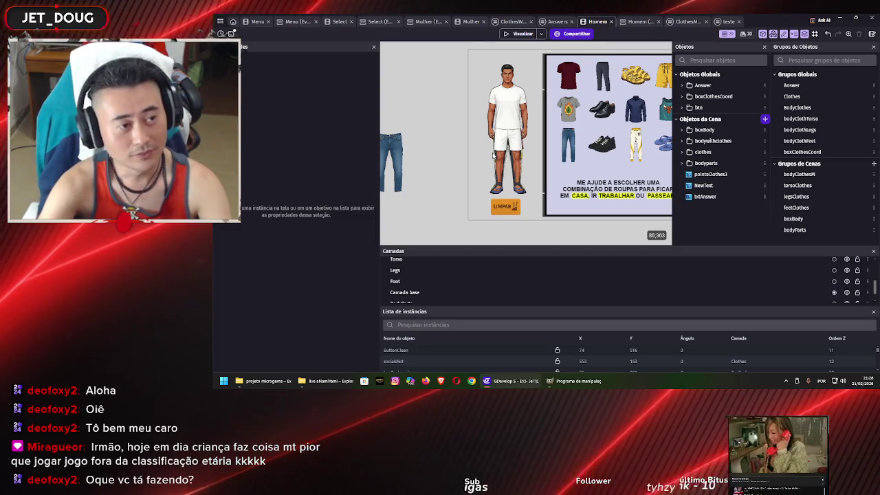
{"action": "scroll", "coordinate": [495, 157], "scroll_direction": "up", "scroll_amount": 2}
{"action": "scroll", "coordinate": [498, 157], "scroll_direction": "right", "scroll_amount": 3}
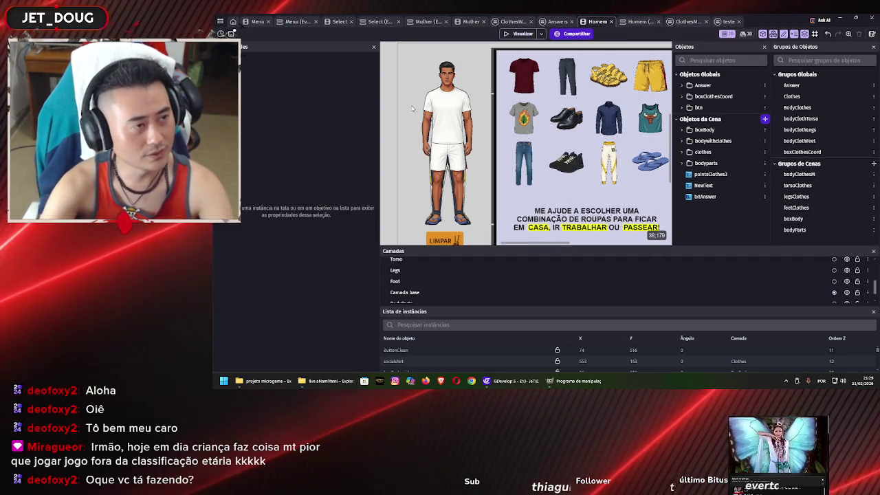
{"action": "scroll", "coordinate": [461, 137], "scroll_direction": "down", "scroll_amount": 3}
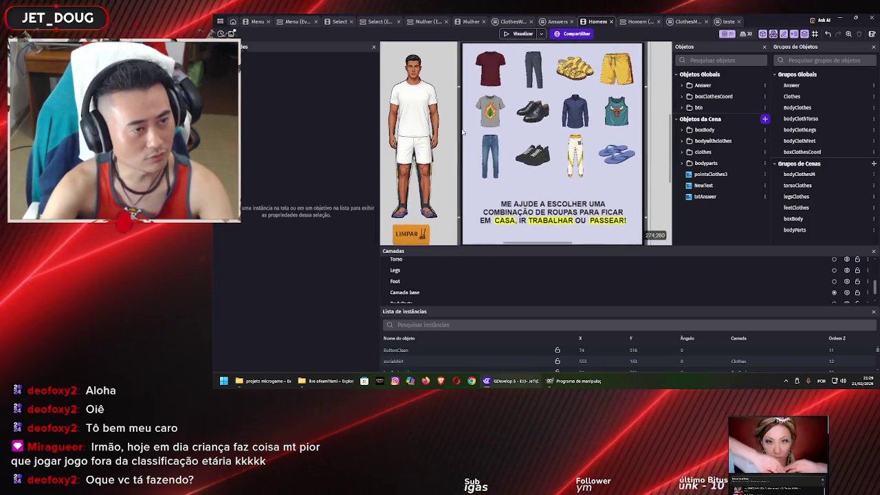
{"action": "scroll", "coordinate": [448, 135], "scroll_direction": "left", "scroll_amount": 2}
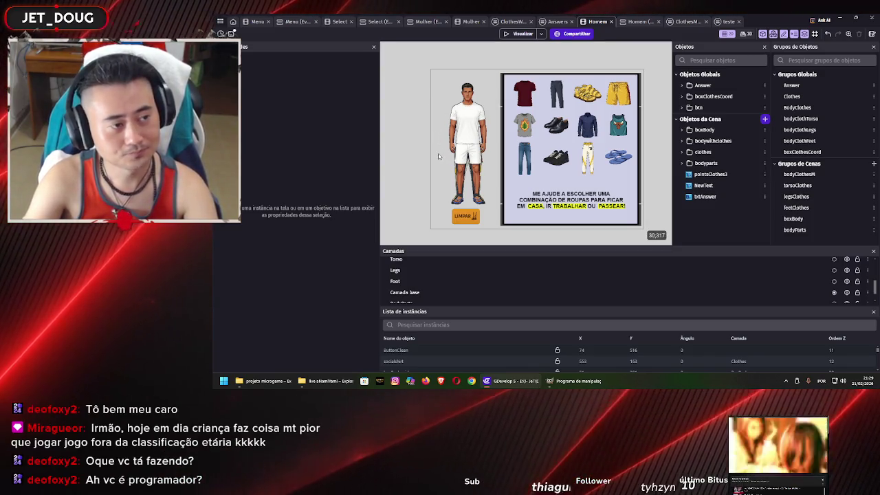
{"action": "scroll", "coordinate": [436, 146], "scroll_direction": "up", "scroll_amount": 1}
Step: Pan to the parked JeansPantsM3 jeans and nudge them slightly right and up
{"action": "scroll", "coordinate": [429, 146], "scroll_direction": "right", "scroll_amount": 1}
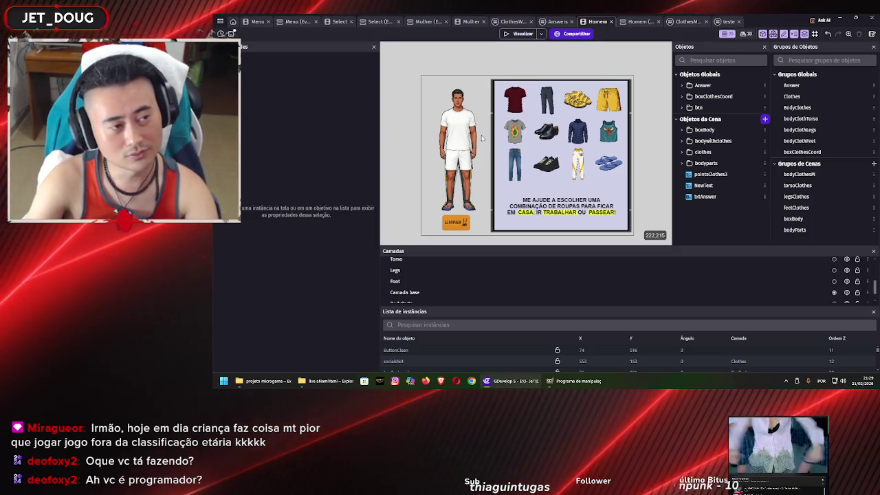
{"action": "scroll", "coordinate": [483, 146], "scroll_direction": "up", "scroll_amount": 3}
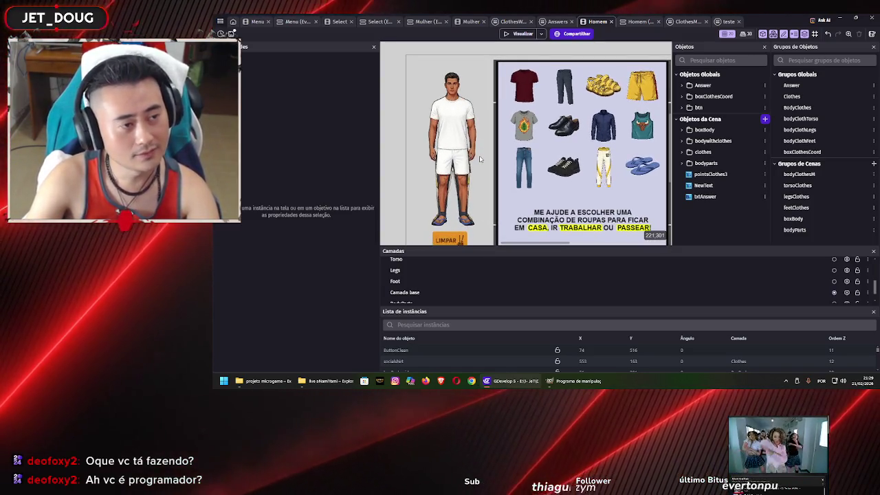
{"action": "scroll", "coordinate": [482, 155], "scroll_direction": "up", "scroll_amount": 1}
{"action": "scroll", "coordinate": [480, 141], "scroll_direction": "down", "scroll_amount": 1}
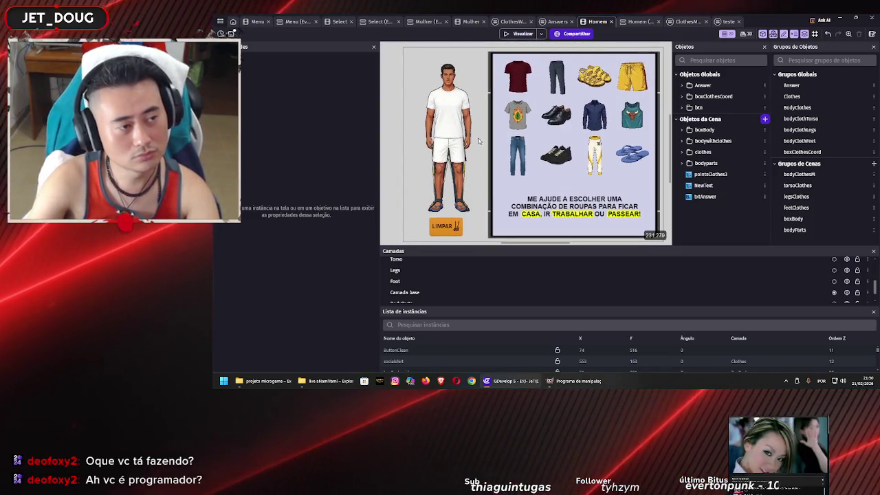
{"action": "scroll", "coordinate": [477, 141], "scroll_direction": "down", "scroll_amount": 1}
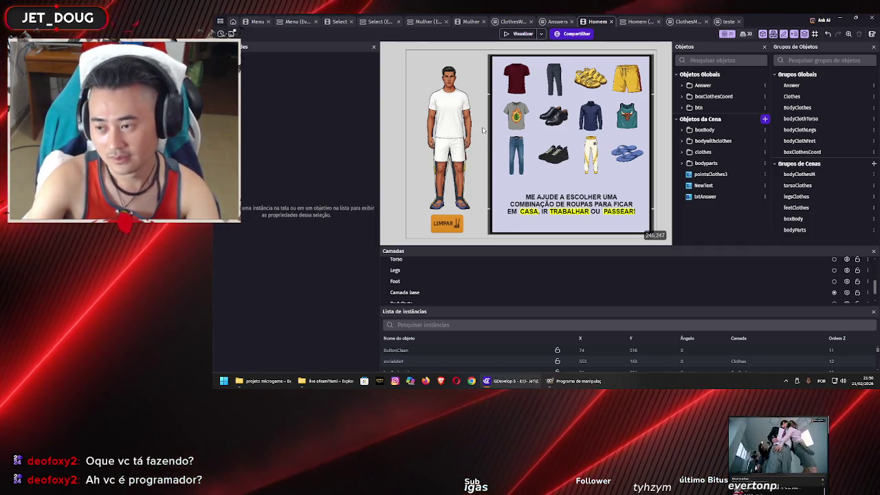
{"action": "scroll", "coordinate": [484, 129], "scroll_direction": "up", "scroll_amount": 2}
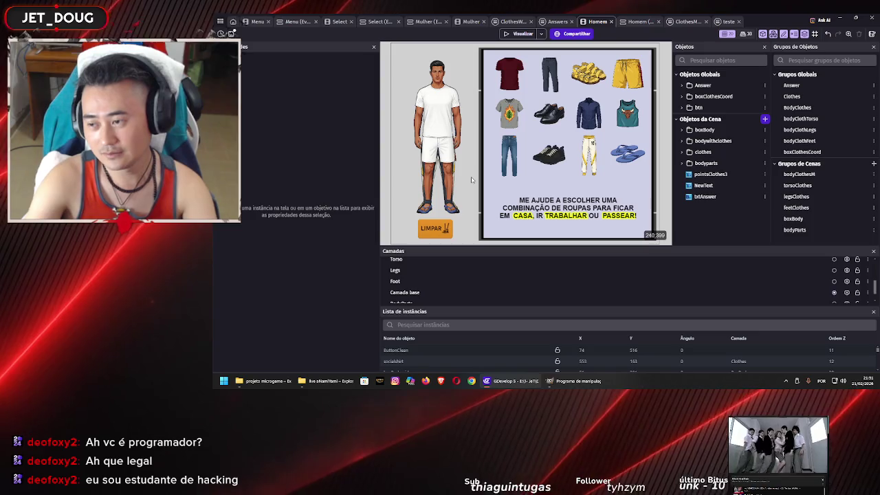
{"action": "scroll", "coordinate": [472, 177], "scroll_direction": "up", "scroll_amount": 2}
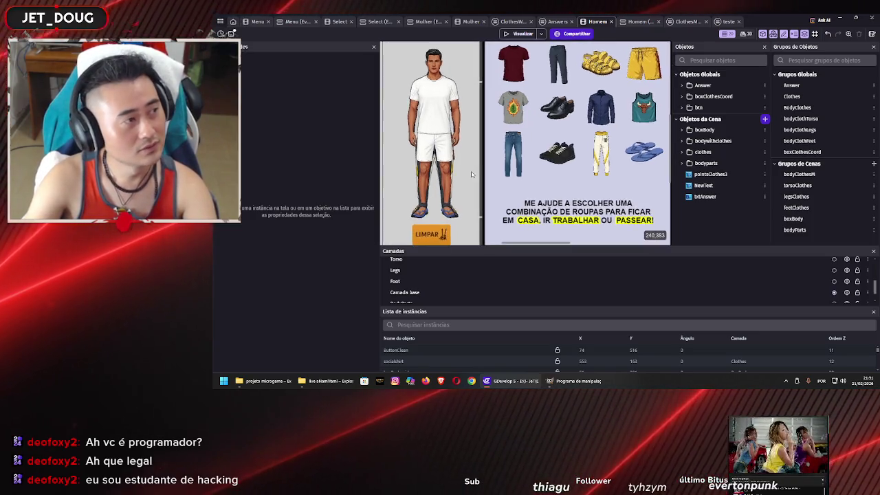
{"action": "scroll", "coordinate": [474, 145], "scroll_direction": "down", "scroll_amount": 3}
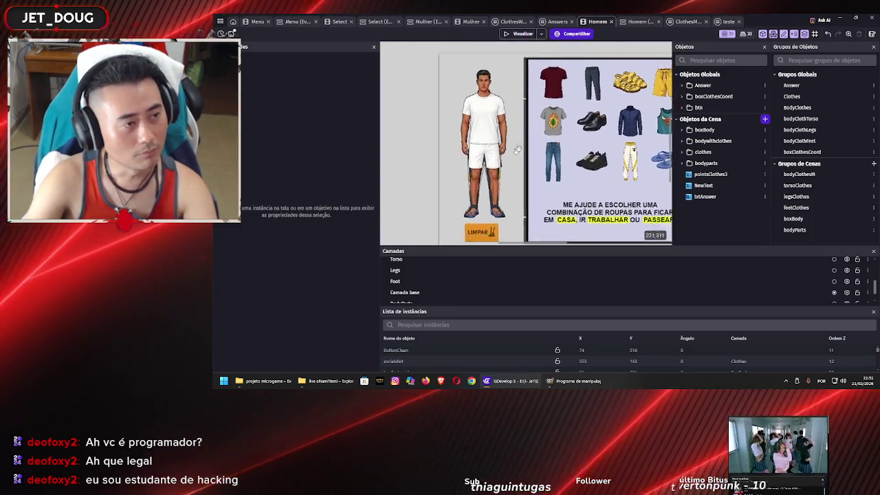
{"action": "scroll", "coordinate": [454, 158], "scroll_direction": "left", "scroll_amount": 3}
{"action": "left_click_drag", "start_coordinate": [408, 143], "coordinate": [432, 130]}
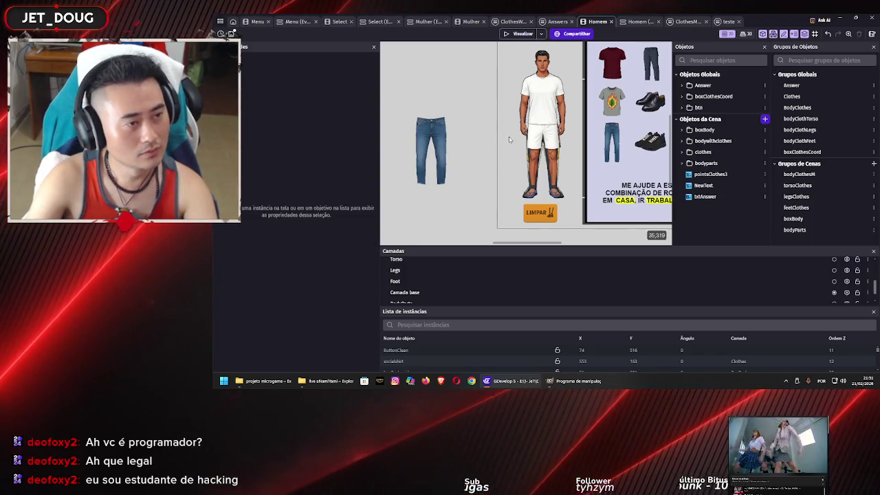
{"action": "scroll", "coordinate": [510, 139], "scroll_direction": "up", "scroll_amount": 2}
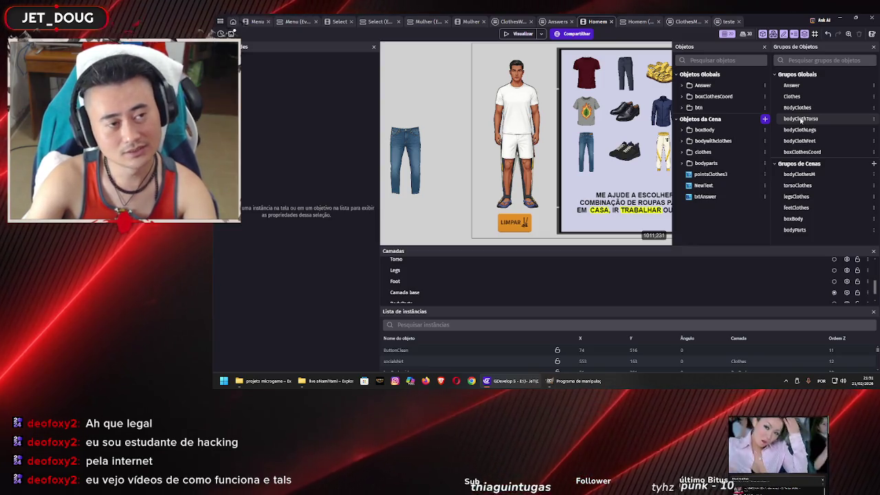
Step: Review the members of the bodyClothTorso, bodyClothLegs and bodyClothFeet groups, then close the group dialog
{"action": "double_click", "coordinate": [802, 119]}
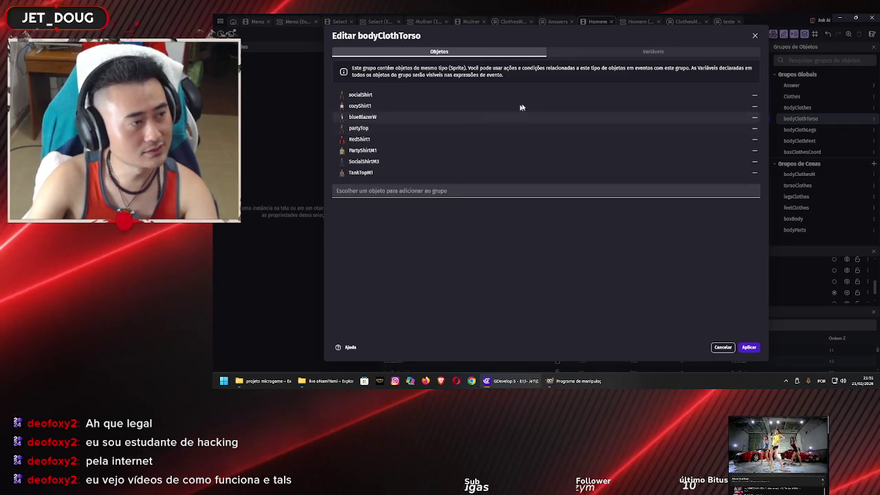
{"action": "left_click", "coordinate": [756, 34]}
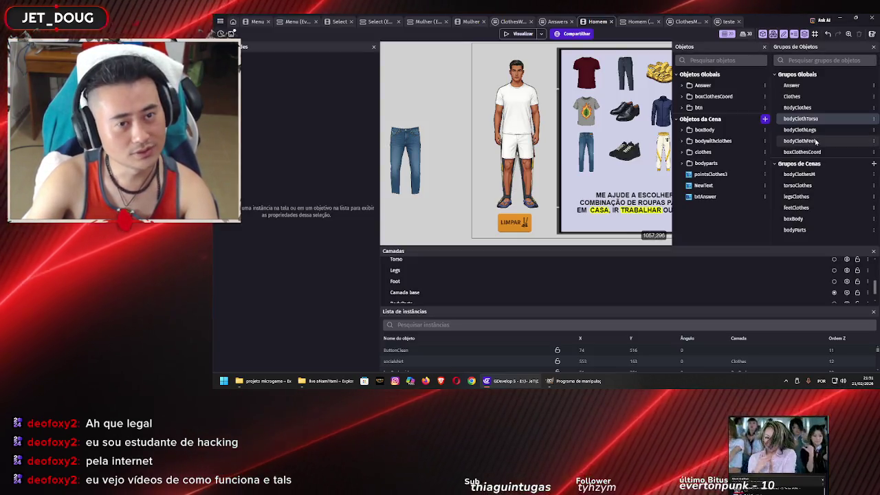
{"action": "double_click", "coordinate": [814, 131]}
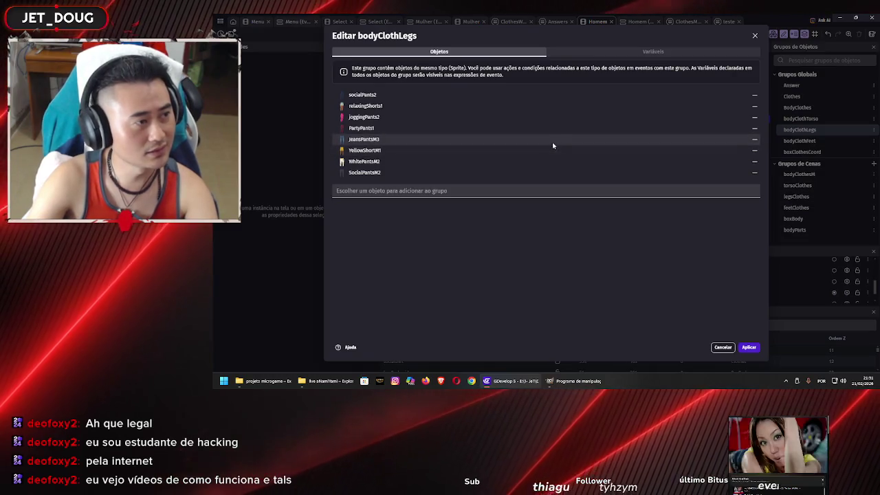
{"action": "left_click", "coordinate": [753, 35]}
{"action": "double_click", "coordinate": [800, 140]}
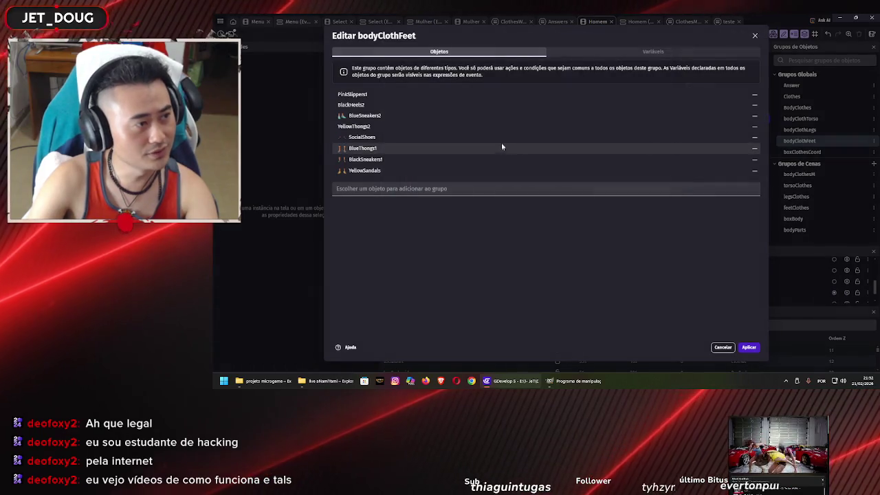
{"action": "left_click", "coordinate": [755, 35]}
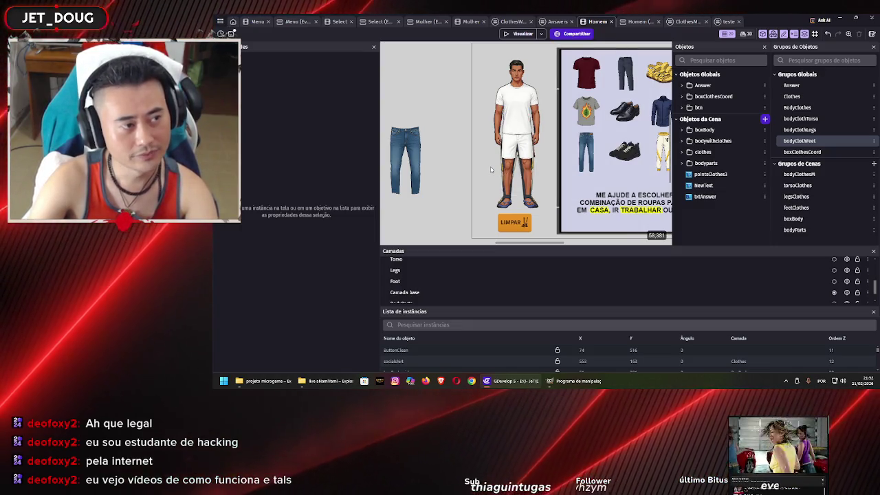
Step: Move the SocialPantsM2 and WhitePantsM2 instances onto the same body layer
{"action": "left_click", "coordinate": [413, 141]}
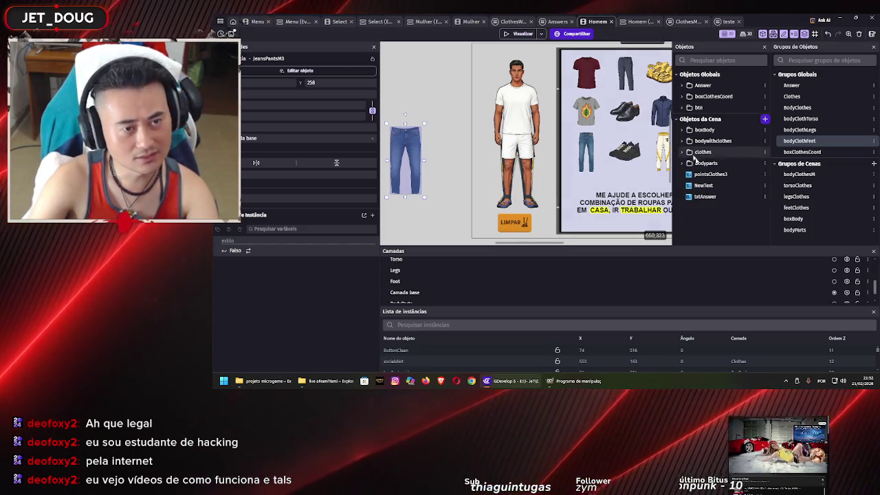
{"action": "left_click", "coordinate": [514, 171]}
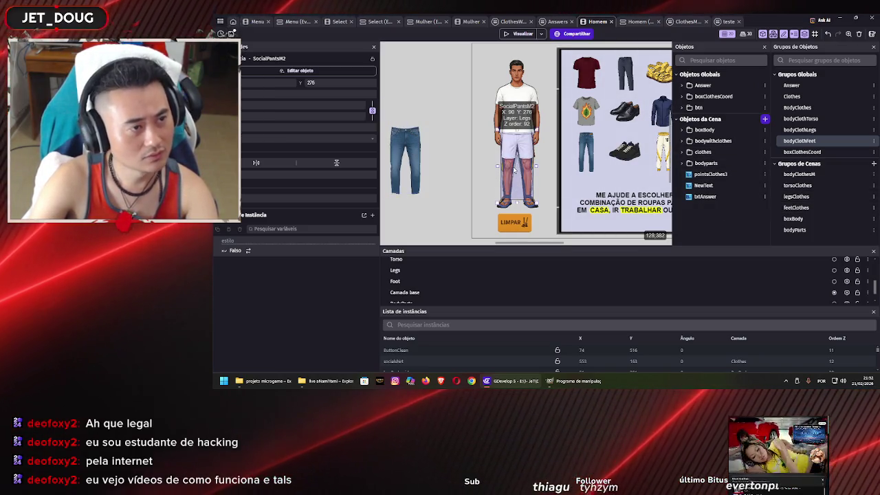
{"action": "left_click", "coordinate": [362, 139]}
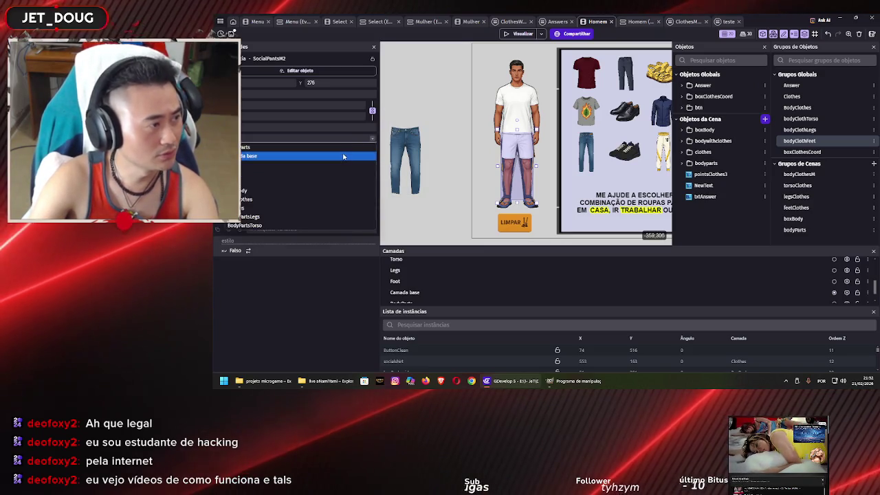
{"action": "left_click", "coordinate": [331, 190]}
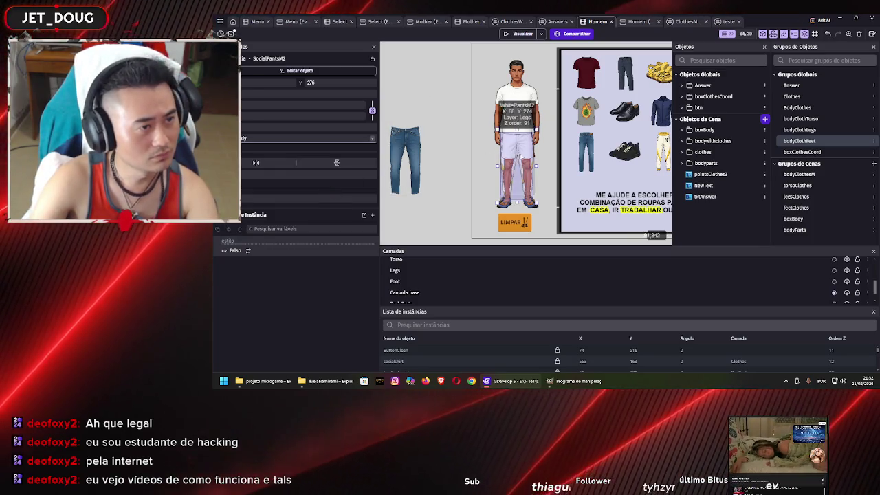
{"action": "left_click", "coordinate": [515, 171]}
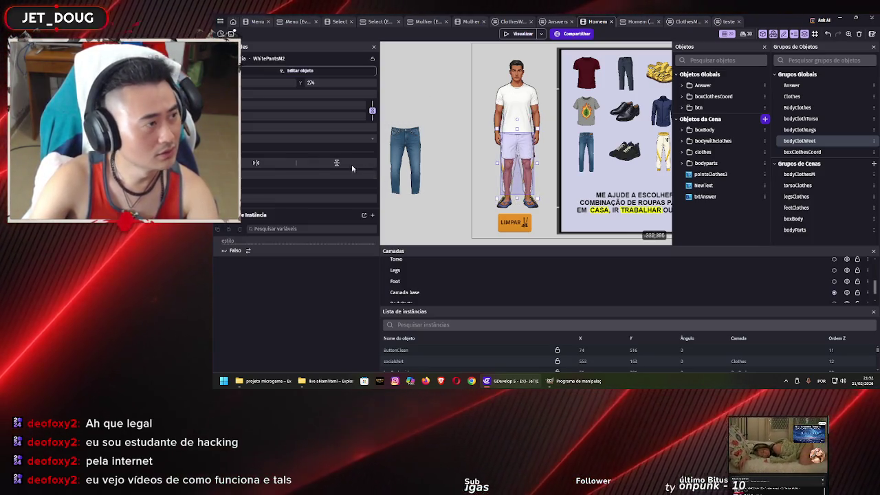
{"action": "left_click", "coordinate": [326, 140]}
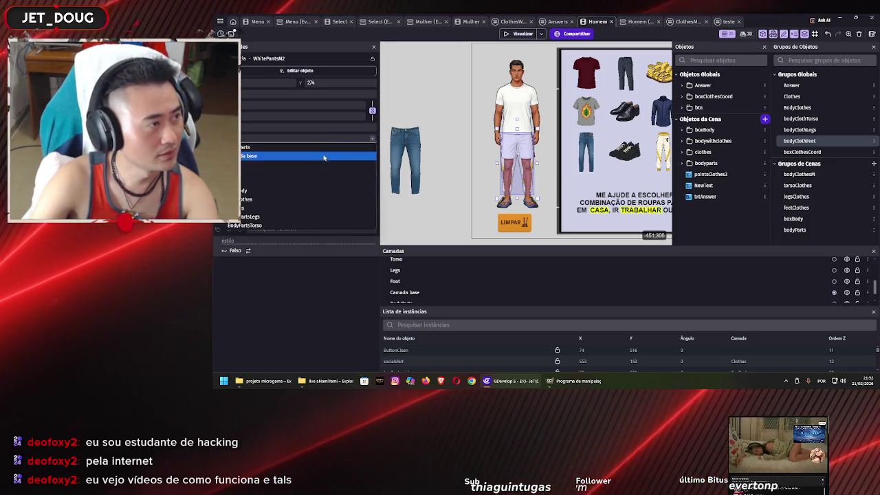
{"action": "left_click", "coordinate": [321, 191]}
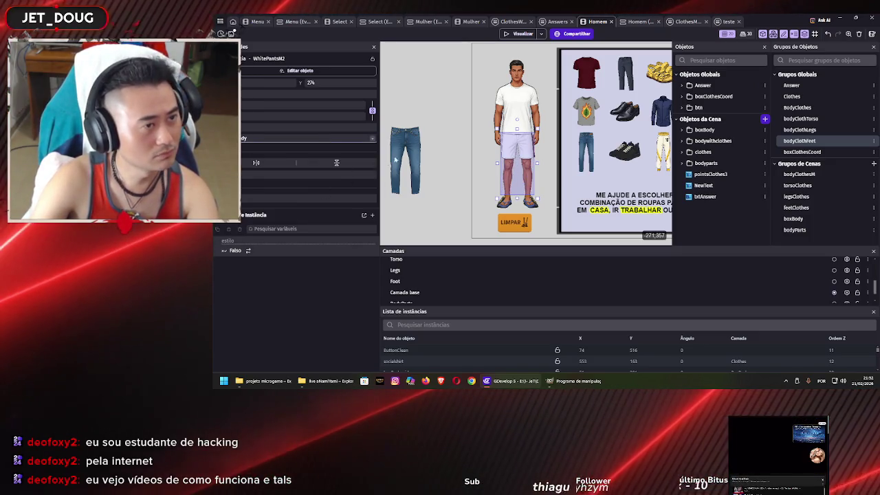
Step: Put YellowShortM1 on the Camada base layer and drag JeansPantsM3 onto the character's legs
{"action": "left_click", "coordinate": [517, 141]}
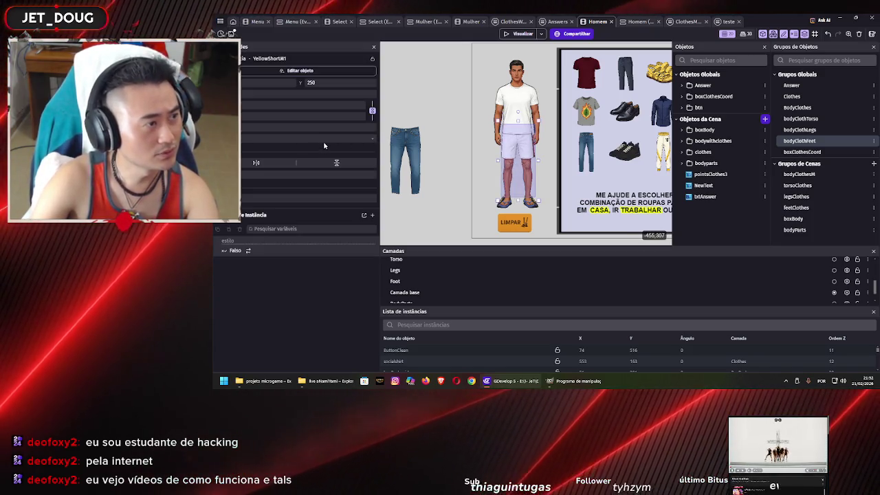
{"action": "left_click", "coordinate": [321, 139]}
{"action": "left_click", "coordinate": [323, 156]}
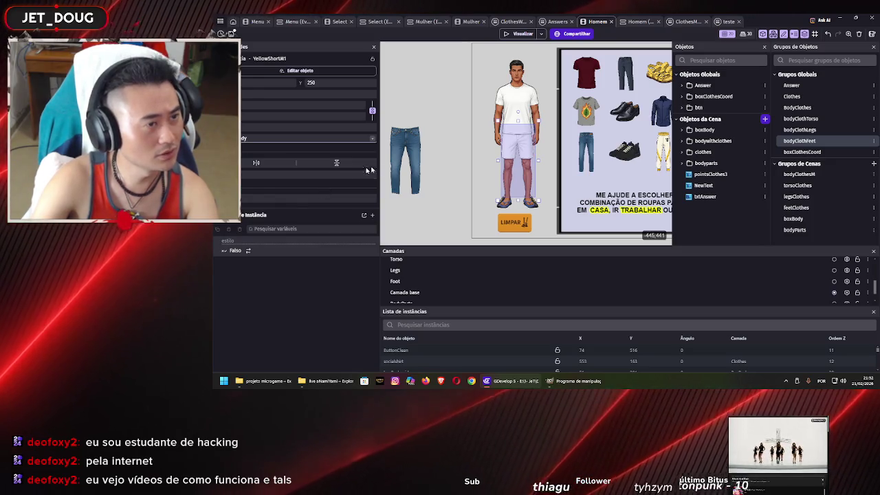
{"action": "left_click", "coordinate": [507, 154]}
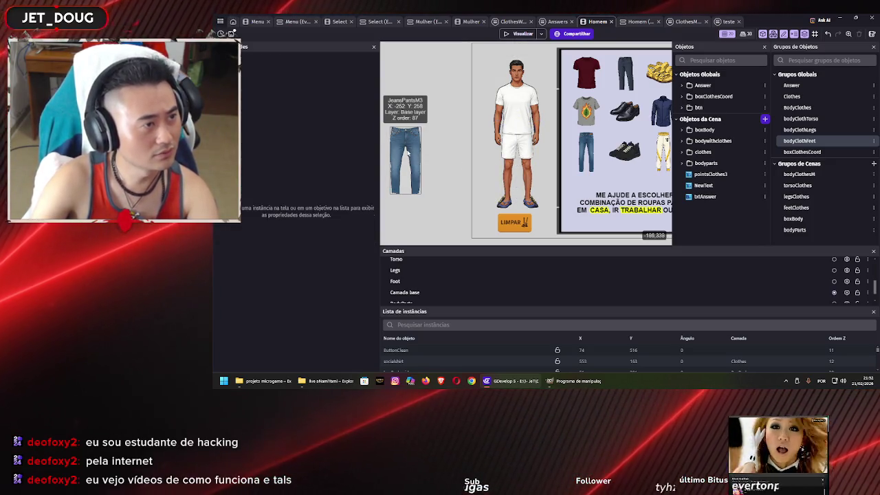
{"action": "mouse_move", "coordinate": [408, 152]}
{"action": "left_mouse_down"}
{"action": "mouse_move", "coordinate": [519, 153]}
{"action": "mouse_move", "coordinate": [517, 174]}
{"action": "left_mouse_up"}
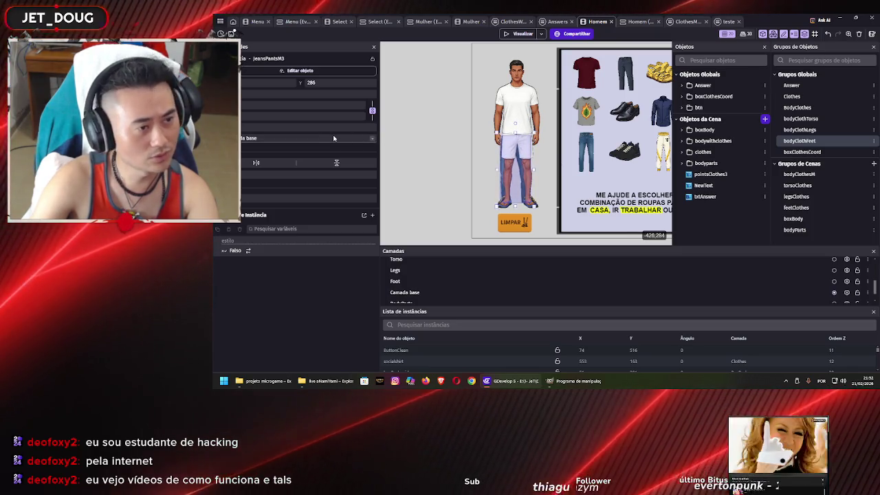
Step: Put JeansPantsM3 on the BodyPartsTorso layer and nudge it to X 90, Y 276 on the legs
{"action": "left_click", "coordinate": [333, 139]}
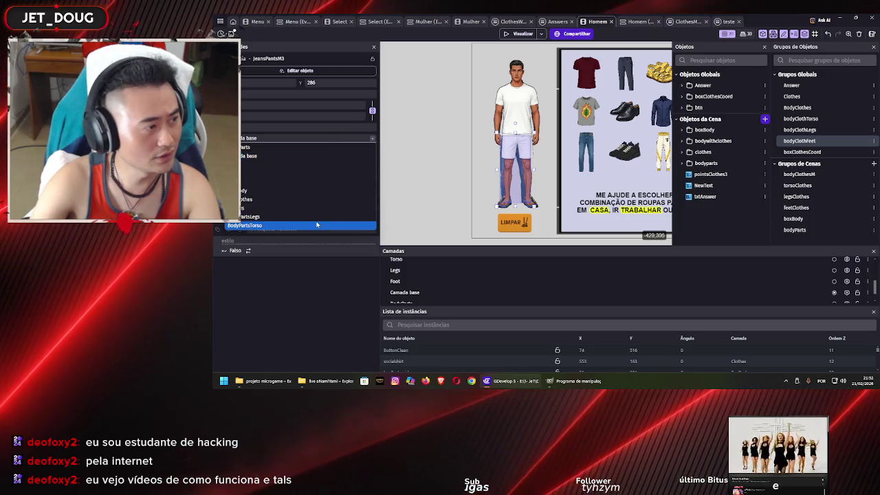
{"action": "left_click", "coordinate": [353, 194]}
{"action": "scroll", "coordinate": [512, 152], "scroll_direction": "up", "scroll_amount": 5}
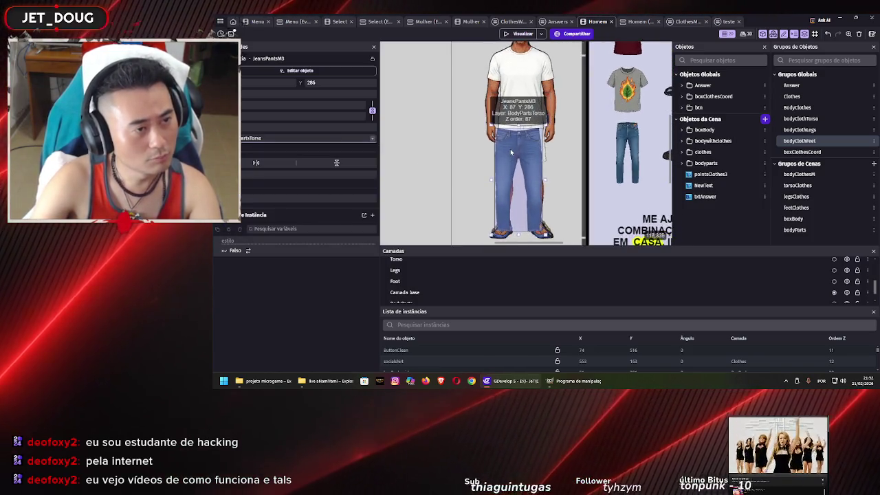
{"action": "scroll", "coordinate": [512, 152], "scroll_direction": "up", "scroll_amount": 5}
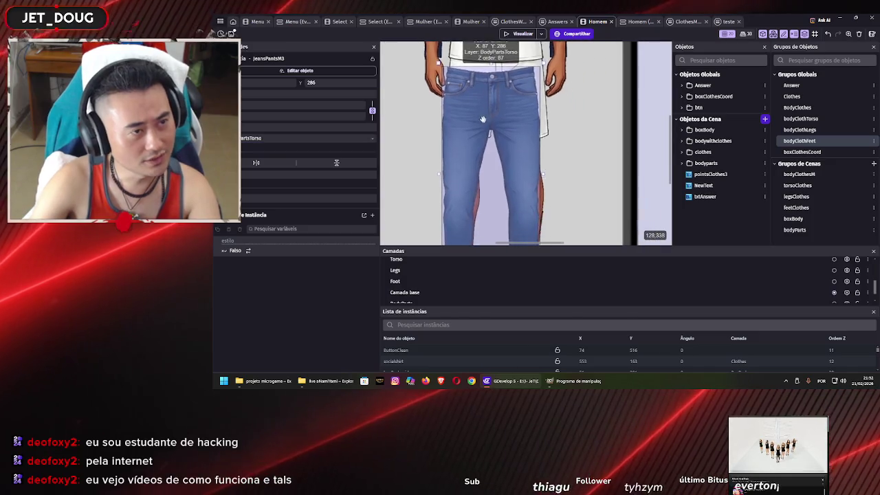
{"action": "scroll", "coordinate": [490, 112], "scroll_direction": "down", "scroll_amount": 8}
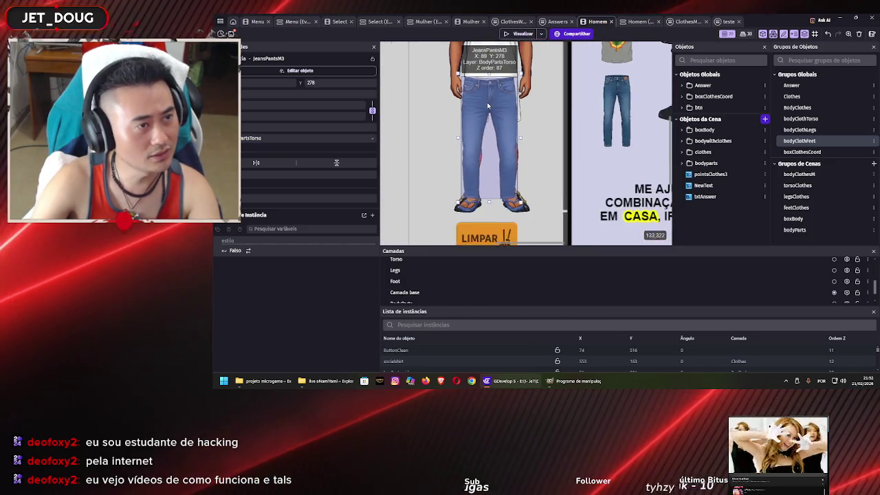
{"action": "scroll", "coordinate": [488, 108], "scroll_direction": "up", "scroll_amount": 2}
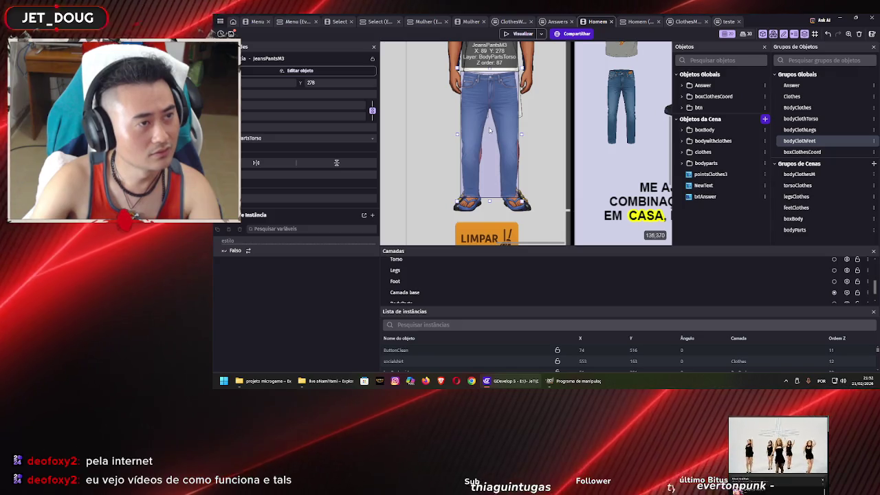
{"action": "scroll", "coordinate": [521, 144], "scroll_direction": "up", "scroll_amount": 2}
{"action": "mouse_move", "coordinate": [522, 143]}
{"action": "left_mouse_down"}
{"action": "mouse_move", "coordinate": [541, 155]}
{"action": "mouse_move", "coordinate": [558, 150]}
{"action": "left_mouse_up"}
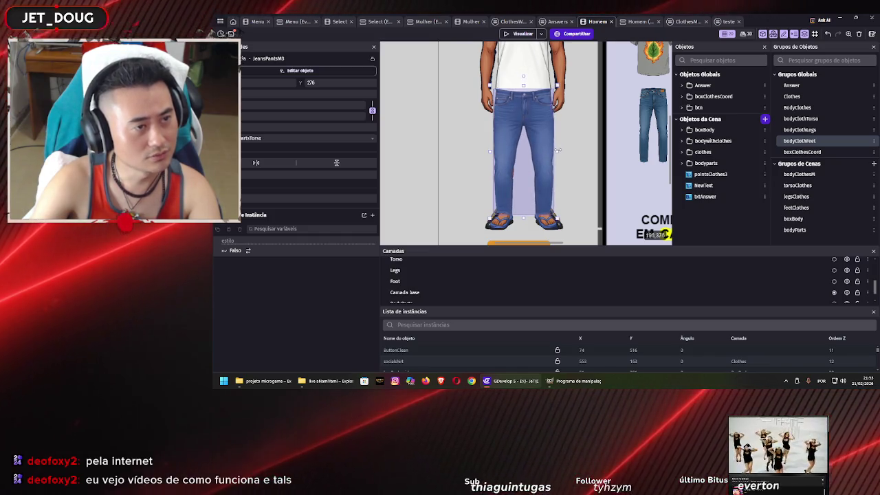
{"action": "left_click", "coordinate": [584, 143]}
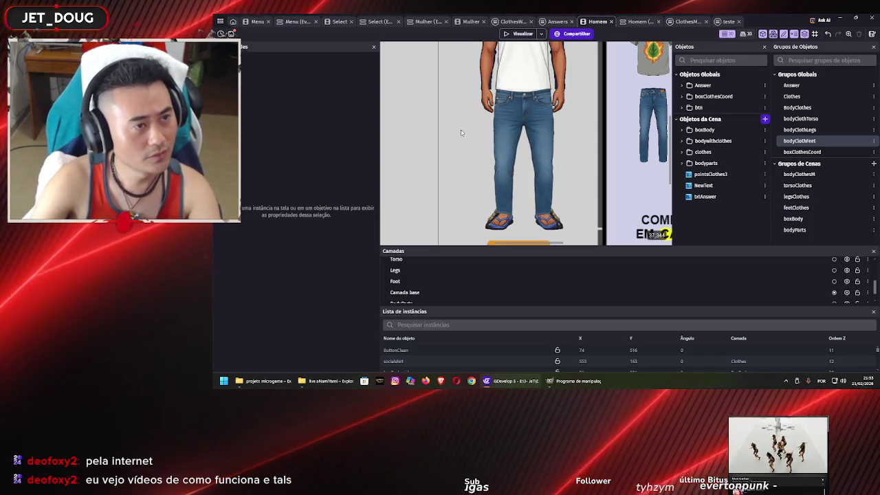
{"action": "left_click", "coordinate": [505, 128]}
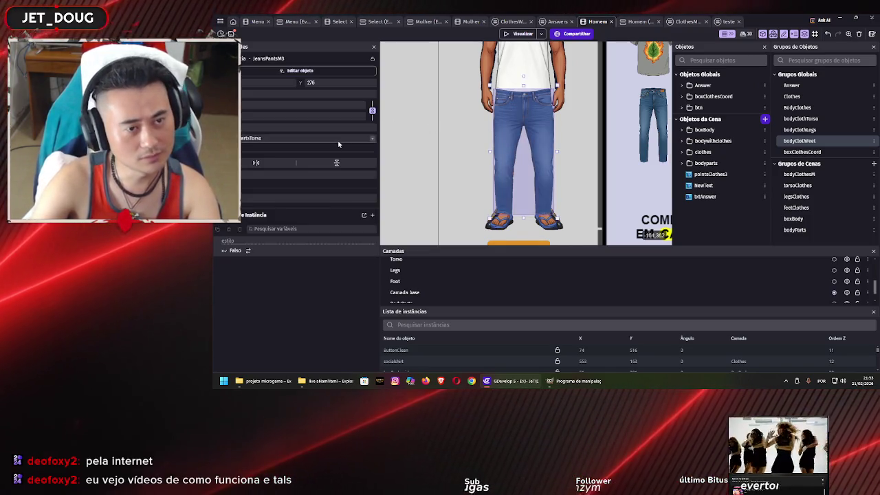
Step: Move JeansPantsM3 to a layer beneath the character's white shorts
{"action": "left_click", "coordinate": [683, 140]}
{"action": "scroll", "coordinate": [684, 141], "scroll_direction": "down", "scroll_amount": 5}
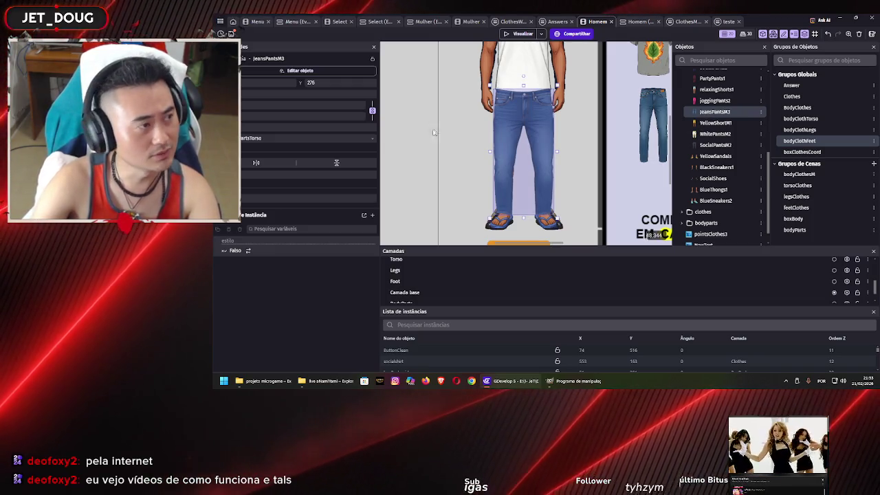
{"action": "left_click", "coordinate": [326, 140]}
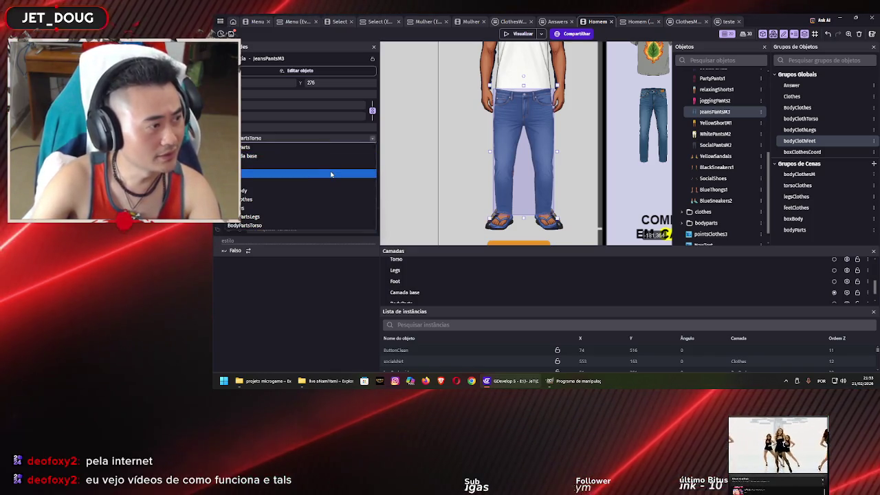
{"action": "left_click", "coordinate": [331, 174]}
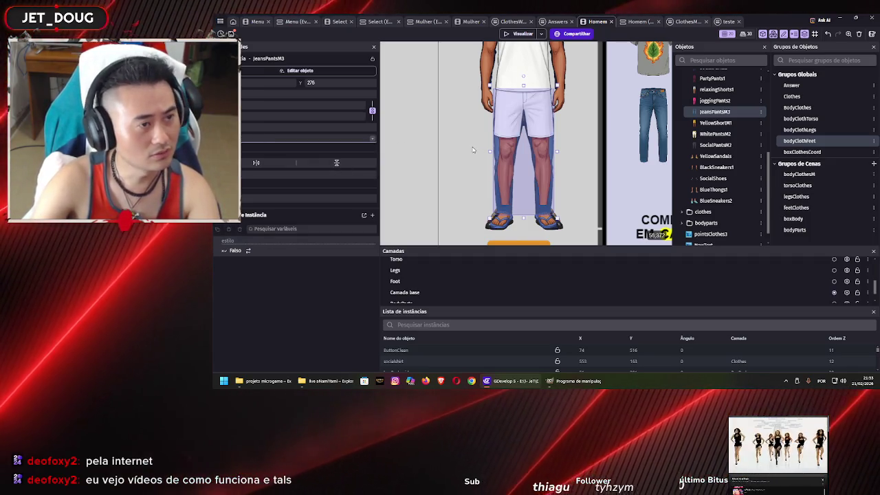
{"action": "left_click", "coordinate": [473, 150]}
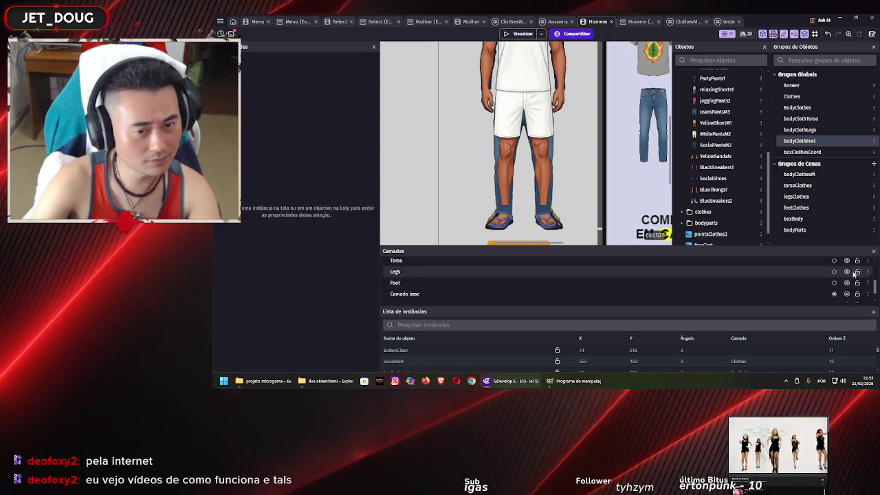
Step: Show the BoxBody layer and hide the Legs layer
{"action": "scroll", "coordinate": [855, 275], "scroll_direction": "up", "scroll_amount": 3}
{"action": "scroll", "coordinate": [852, 277], "scroll_direction": "down", "scroll_amount": 2}
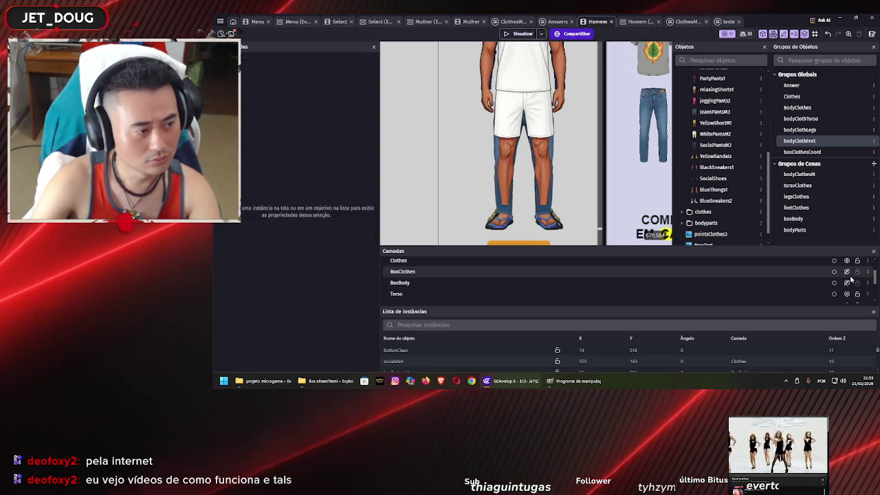
{"action": "left_click", "coordinate": [848, 283]}
{"action": "scroll", "coordinate": [848, 284], "scroll_direction": "down", "scroll_amount": 2}
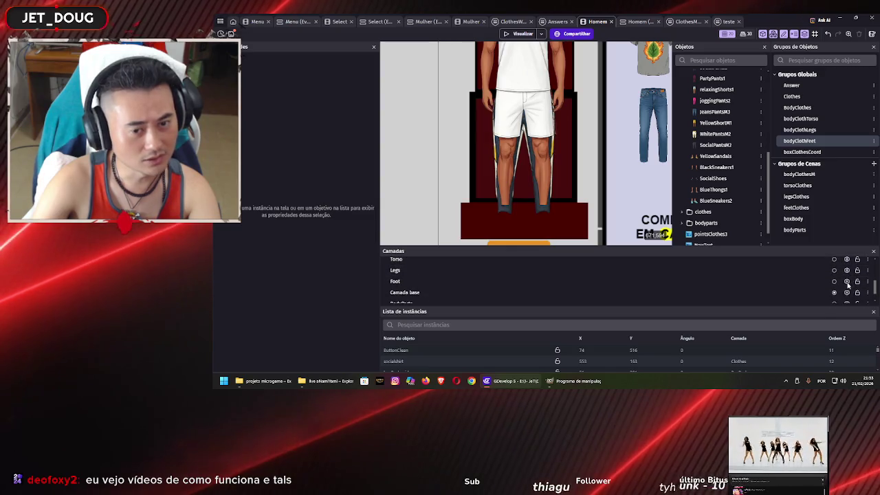
{"action": "left_click", "coordinate": [846, 270]}
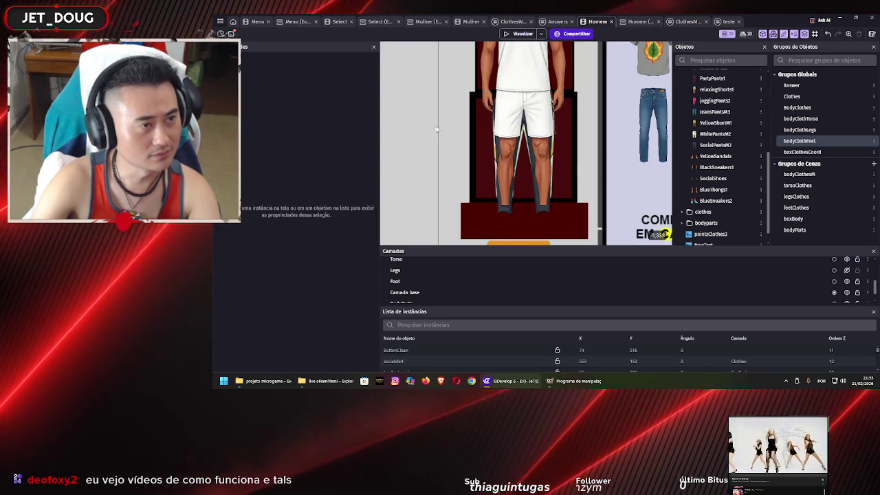
Step: Put SocialPantsM2 on the base layer and change the WhitePantsM2 shorts' layer
{"action": "left_click", "coordinate": [511, 136]}
{"action": "left_click", "coordinate": [335, 138]}
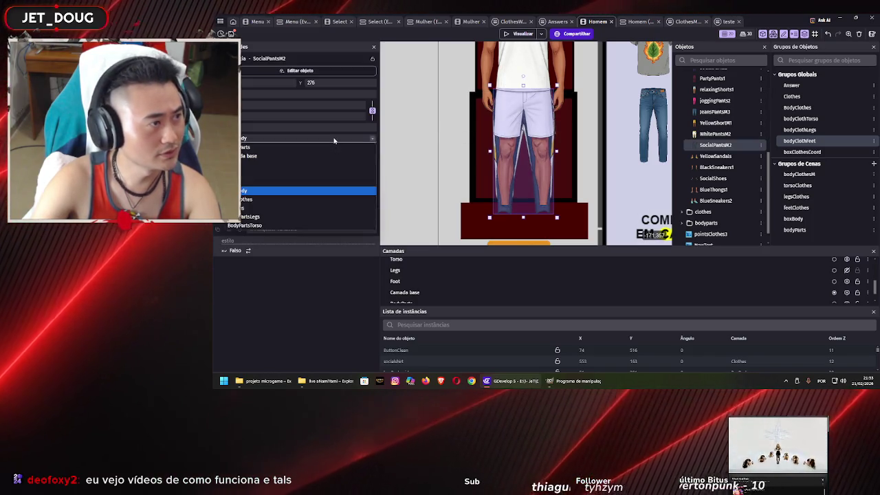
{"action": "left_click", "coordinate": [328, 156]}
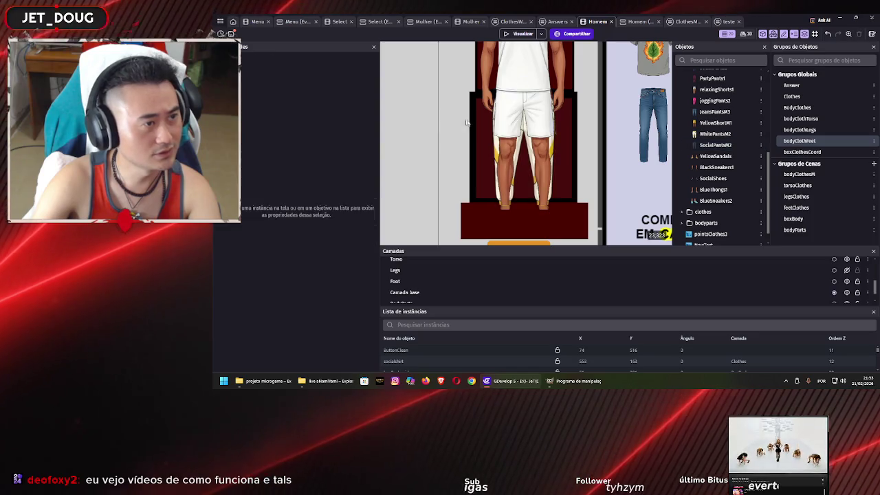
{"action": "left_click", "coordinate": [493, 127]}
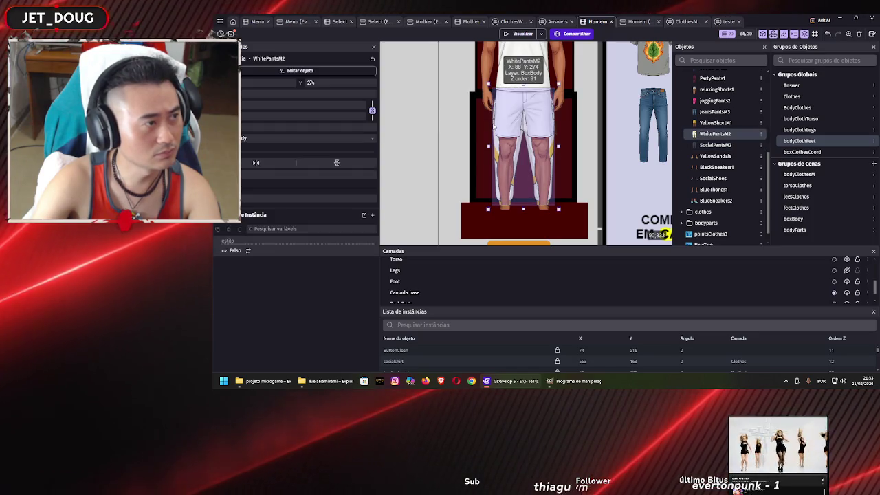
{"action": "left_click", "coordinate": [342, 140]}
{"action": "left_click", "coordinate": [335, 175]}
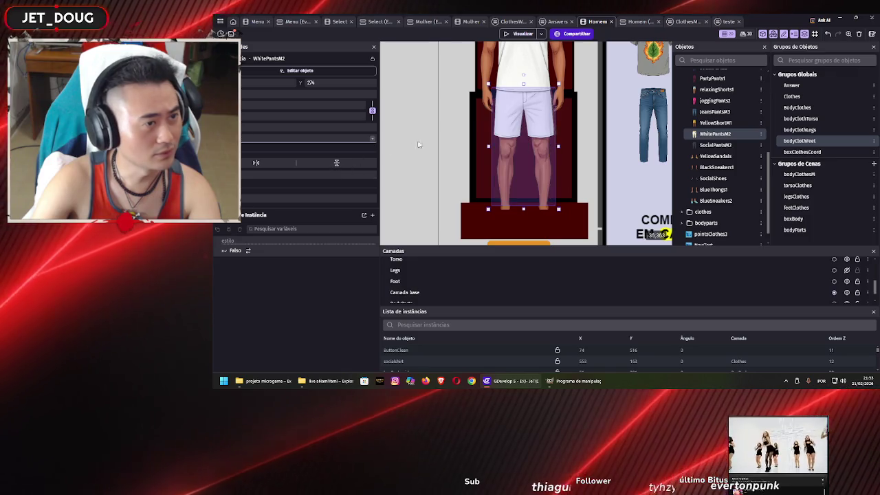
{"action": "left_click", "coordinate": [415, 145]}
Step: Change the layer of the YellowShortM1 shorts
{"action": "left_click", "coordinate": [526, 120]}
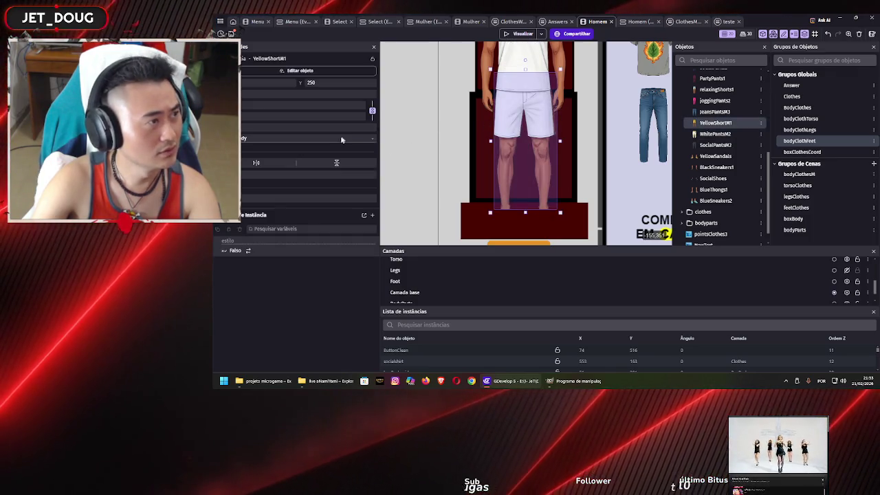
{"action": "left_click", "coordinate": [343, 139]}
{"action": "left_click", "coordinate": [328, 173]}
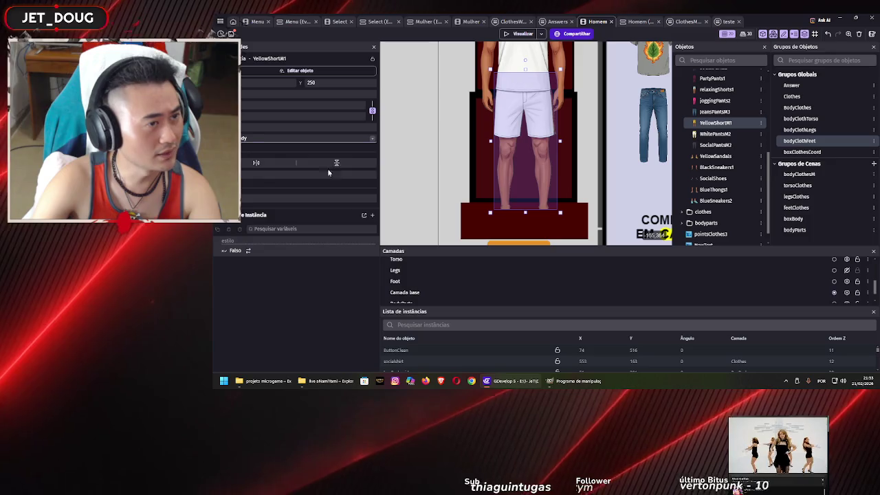
{"action": "left_click", "coordinate": [447, 128]}
Step: Hide the BoxBody layer to remove the dark red box behind the character
{"action": "scroll", "coordinate": [843, 282], "scroll_direction": "up", "scroll_amount": 1}
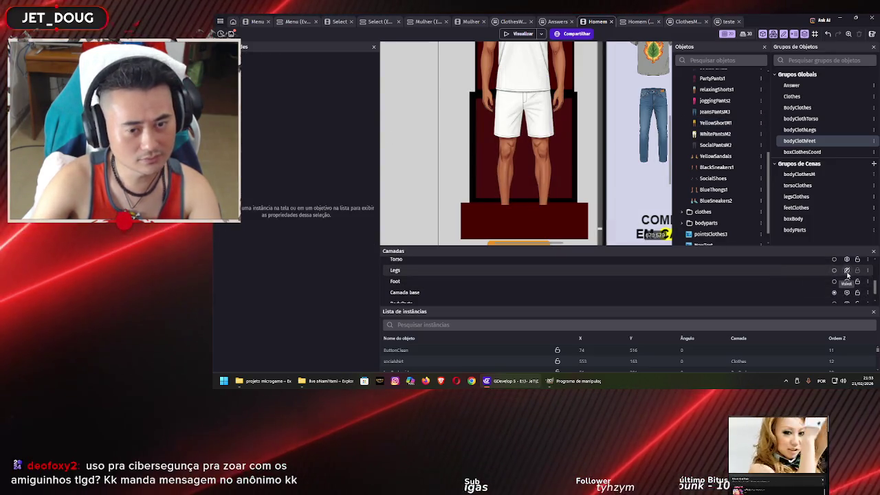
{"action": "scroll", "coordinate": [848, 275], "scroll_direction": "up", "scroll_amount": 2}
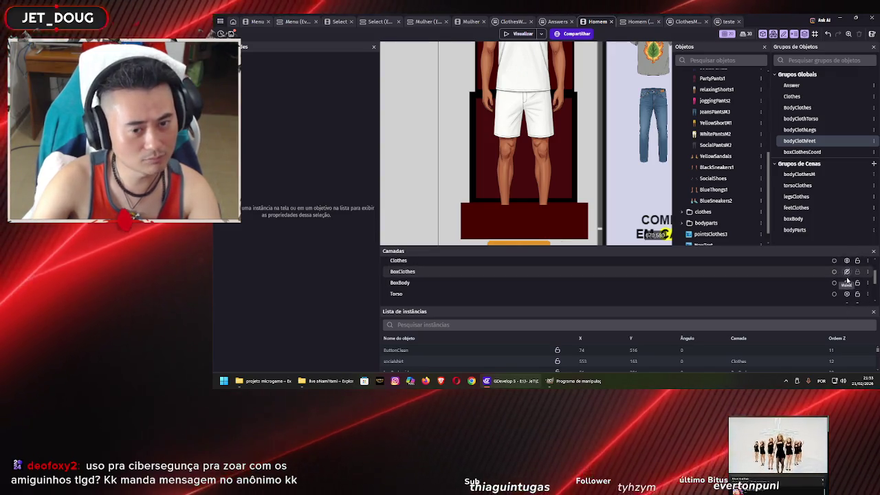
{"action": "left_click", "coordinate": [847, 282]}
{"action": "left_click", "coordinate": [437, 128]}
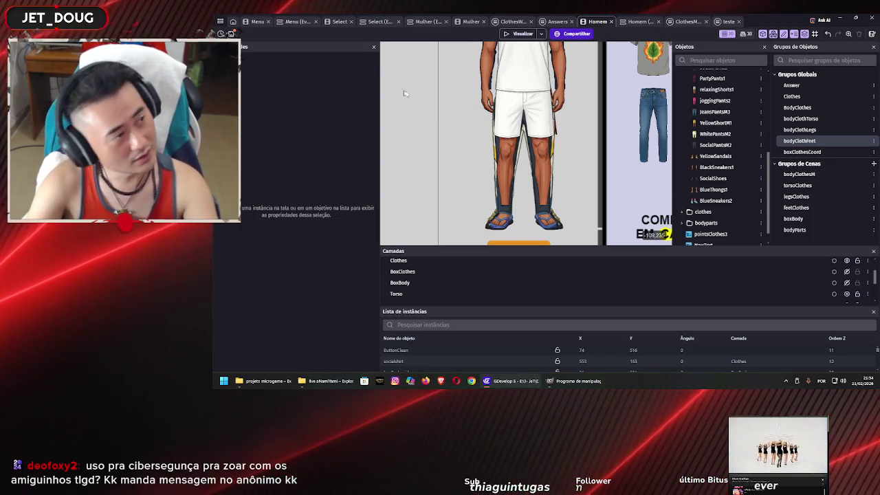
Step: Save the project with Ctrl+S and pan across the Homem scene canvas
{"action": "key", "text": "ctrl+s"}
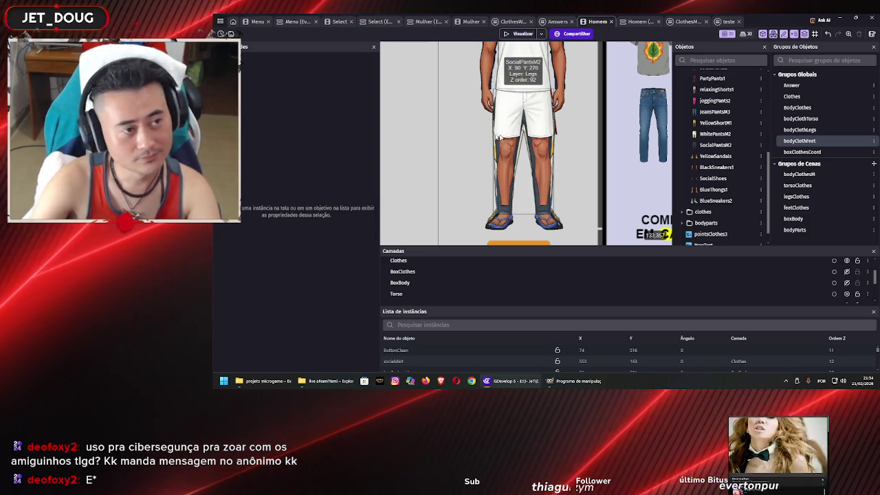
{"action": "scroll", "coordinate": [472, 142], "scroll_direction": "right", "scroll_amount": 2}
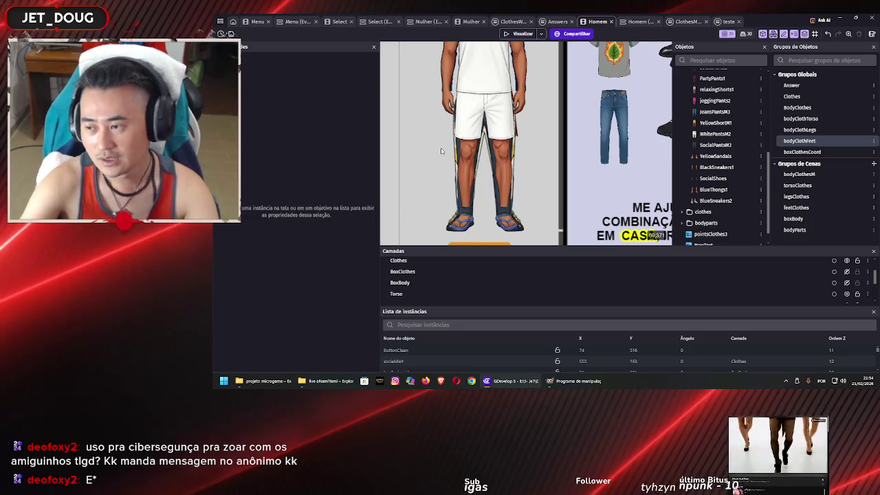
{"action": "scroll", "coordinate": [440, 148], "scroll_direction": "down", "scroll_amount": 5}
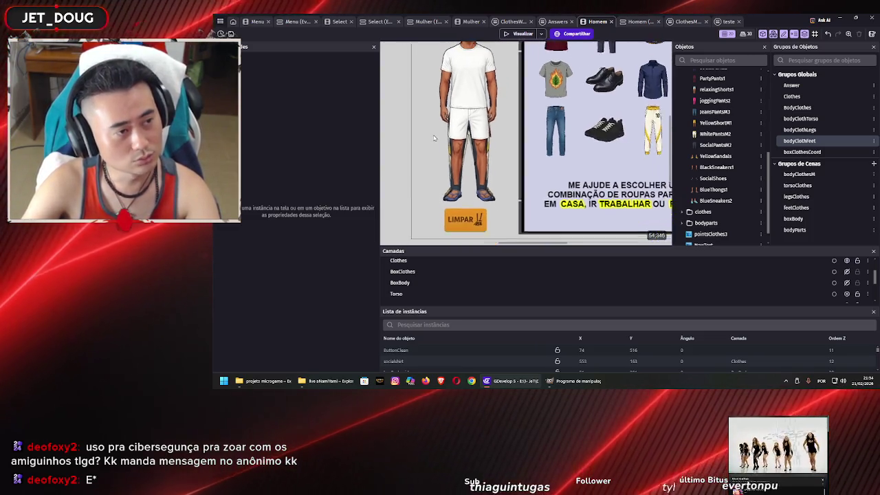
{"action": "scroll", "coordinate": [425, 152], "scroll_direction": "up", "scroll_amount": 1}
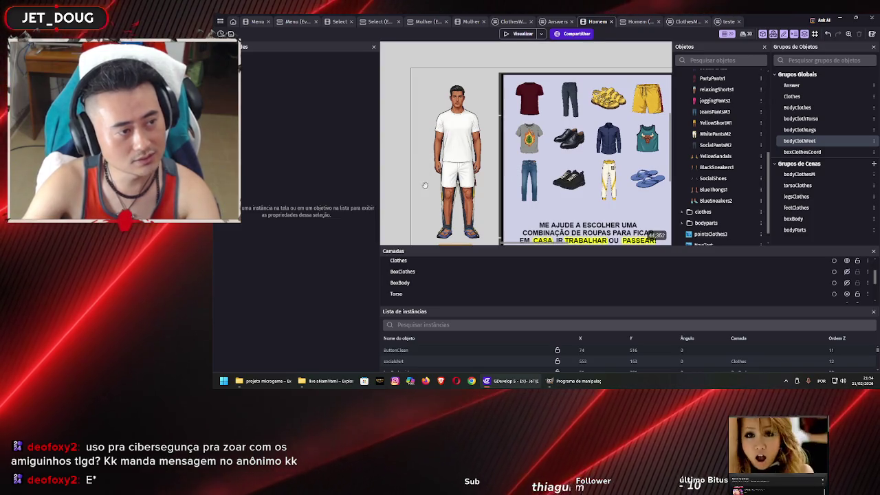
{"action": "scroll", "coordinate": [423, 179], "scroll_direction": "up", "scroll_amount": 1}
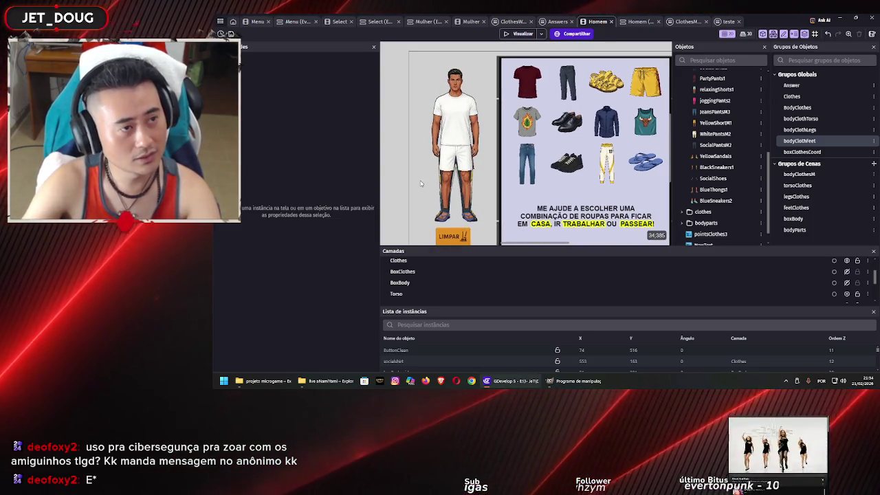
{"action": "left_click_drag", "start_coordinate": [424, 172], "coordinate": [410, 154]}
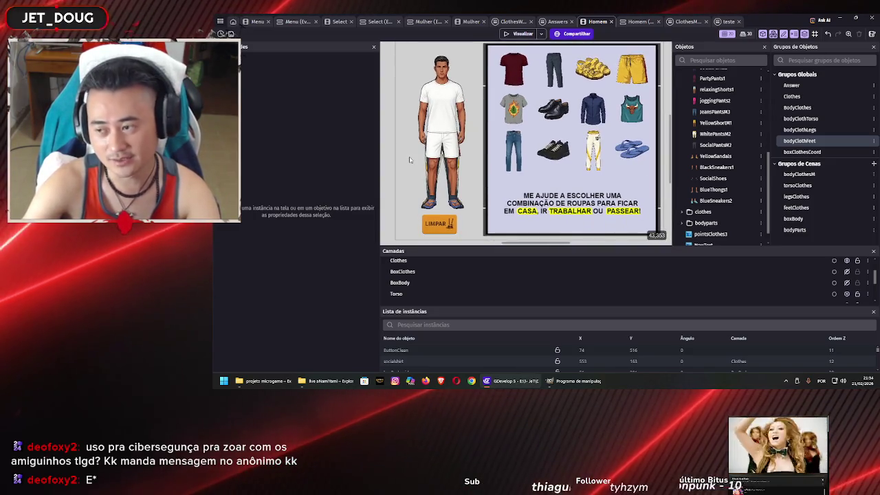
{"action": "left_click_drag", "start_coordinate": [409, 160], "coordinate": [417, 151]}
{"action": "scroll", "coordinate": [416, 154], "scroll_direction": "down", "scroll_amount": 3}
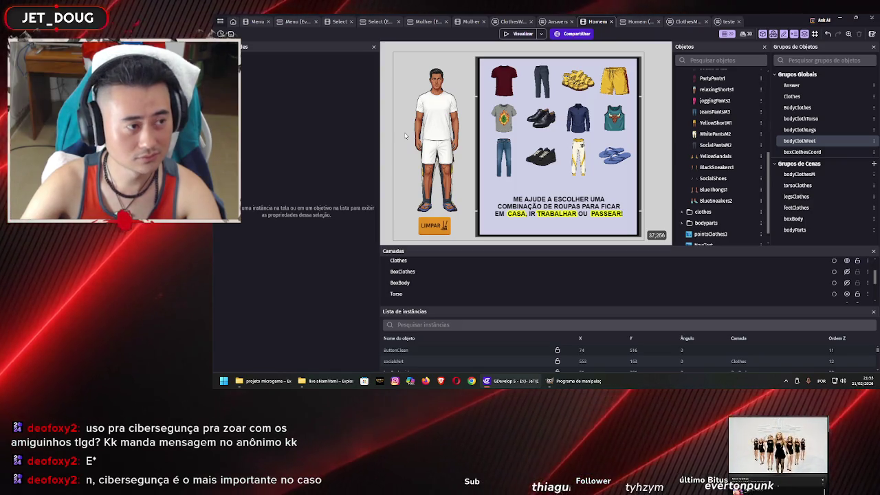
{"action": "scroll", "coordinate": [426, 135], "scroll_direction": "left", "scroll_amount": 2}
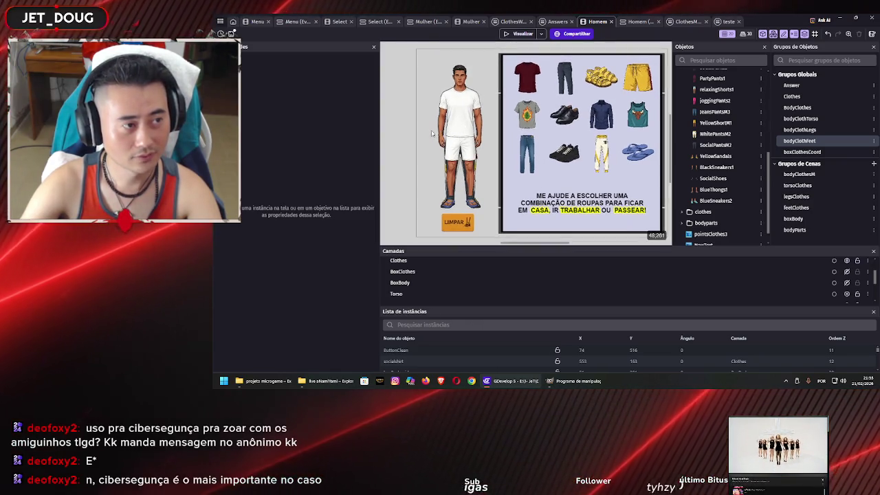
{"action": "scroll", "coordinate": [426, 128], "scroll_direction": "down", "scroll_amount": 2}
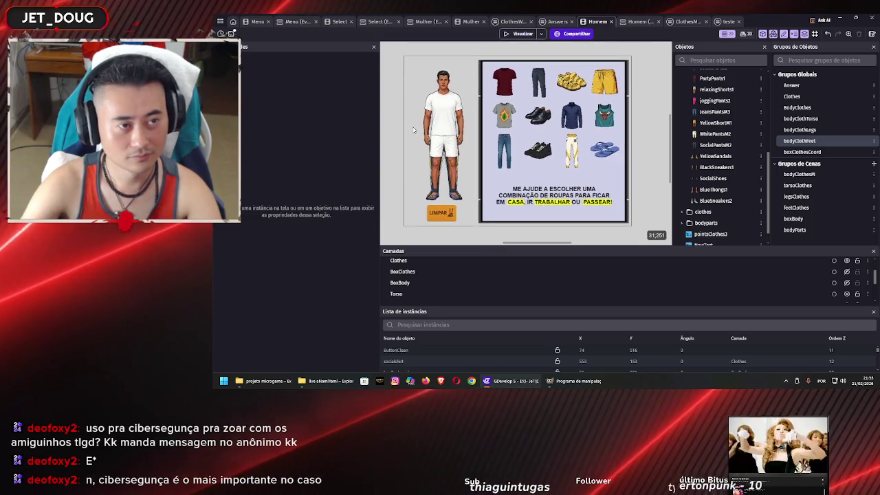
{"action": "left_click_drag", "start_coordinate": [414, 130], "coordinate": [431, 127]}
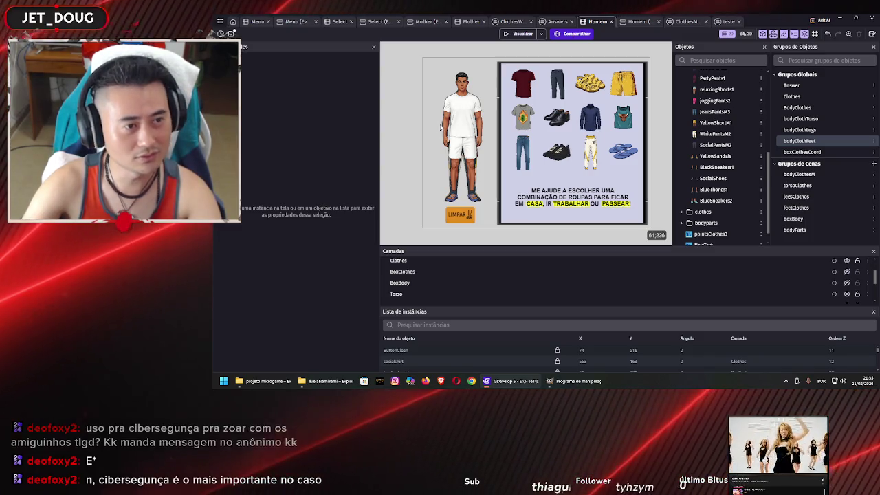
{"action": "scroll", "coordinate": [429, 128], "scroll_direction": "right", "scroll_amount": 2}
{"action": "scroll", "coordinate": [426, 126], "scroll_direction": "left", "scroll_amount": 1}
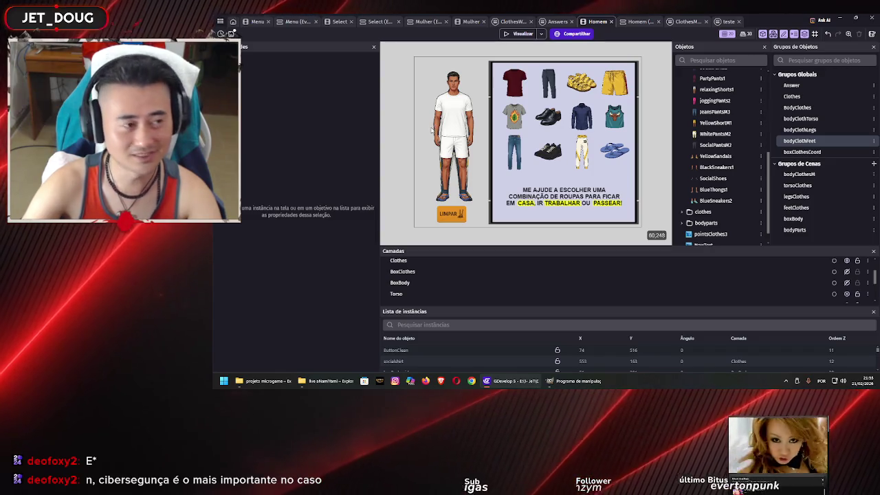
{"action": "scroll", "coordinate": [430, 126], "scroll_direction": "down", "scroll_amount": 2}
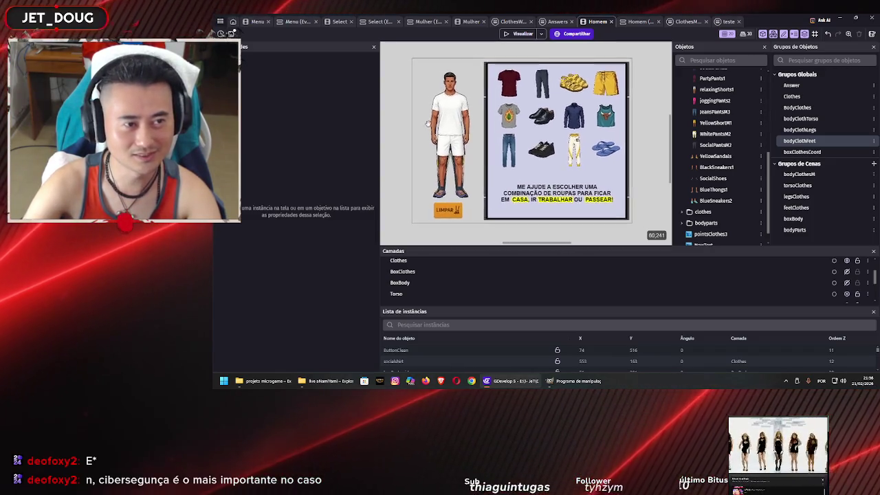
{"action": "scroll", "coordinate": [416, 127], "scroll_direction": "up", "scroll_amount": 2}
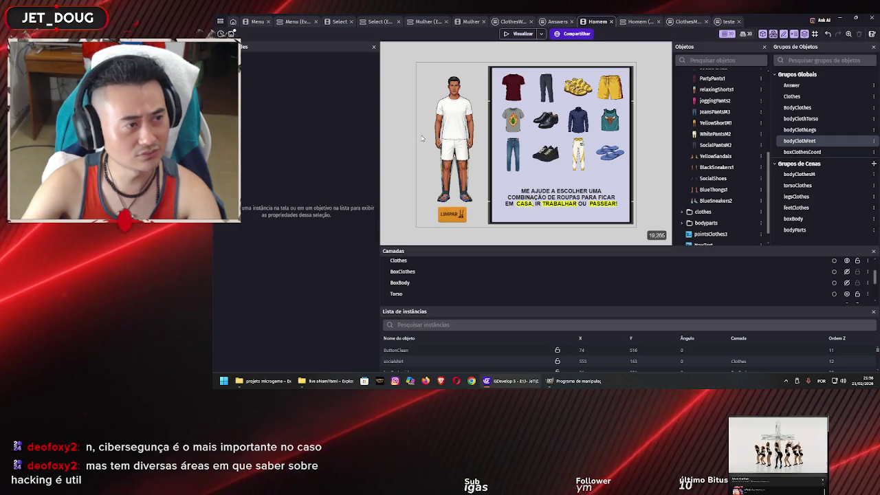
{"action": "mouse_move", "coordinate": [425, 141]}
{"action": "left_mouse_down"}
{"action": "mouse_move", "coordinate": [408, 138]}
{"action": "mouse_move", "coordinate": [422, 141]}
{"action": "left_mouse_up"}
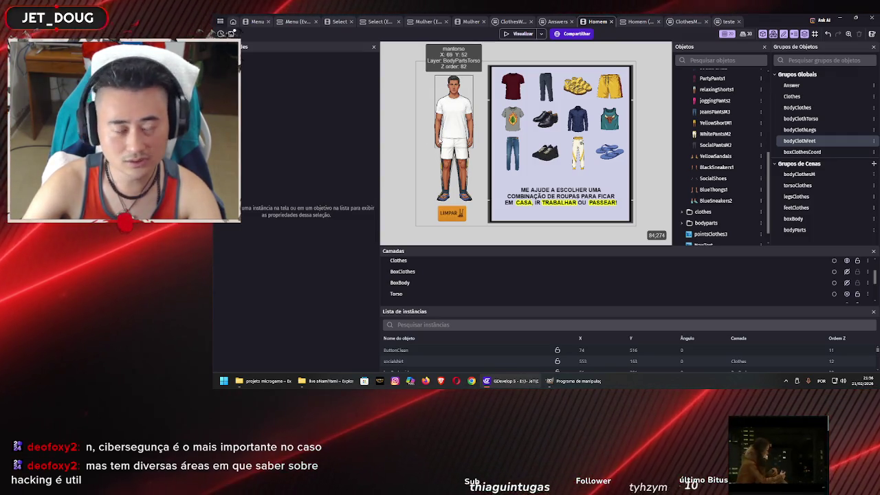
{"action": "scroll", "coordinate": [430, 146], "scroll_direction": "right", "scroll_amount": 2}
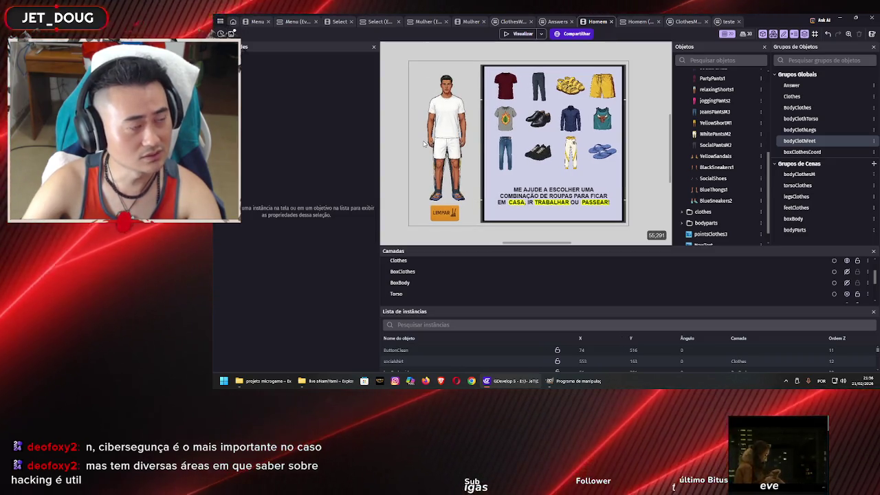
{"action": "scroll", "coordinate": [424, 145], "scroll_direction": "up", "scroll_amount": 1}
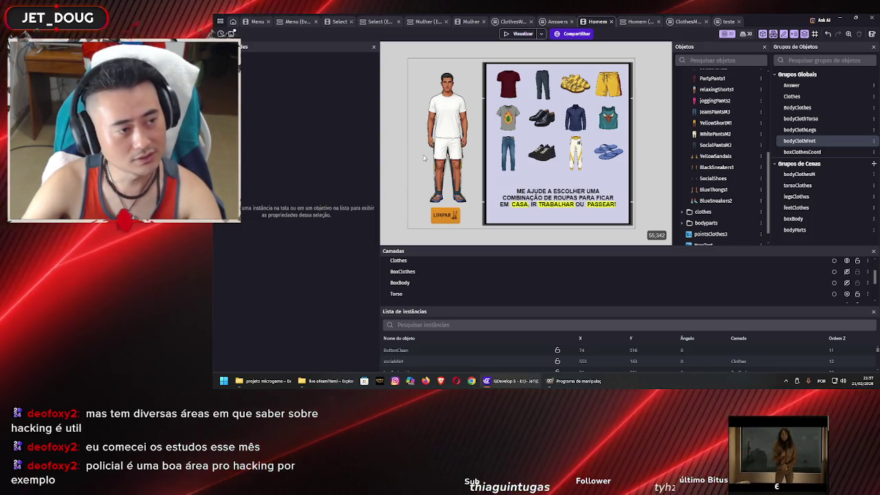
Step: Scroll the scene view right and save the project with Ctrl+S
{"action": "scroll", "coordinate": [427, 141], "scroll_direction": "right", "scroll_amount": 1}
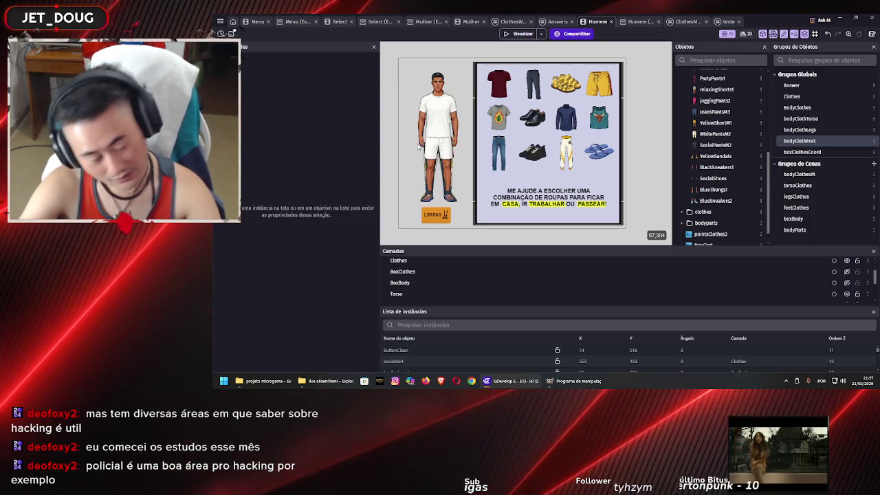
{"action": "key", "text": "ctrl+s"}
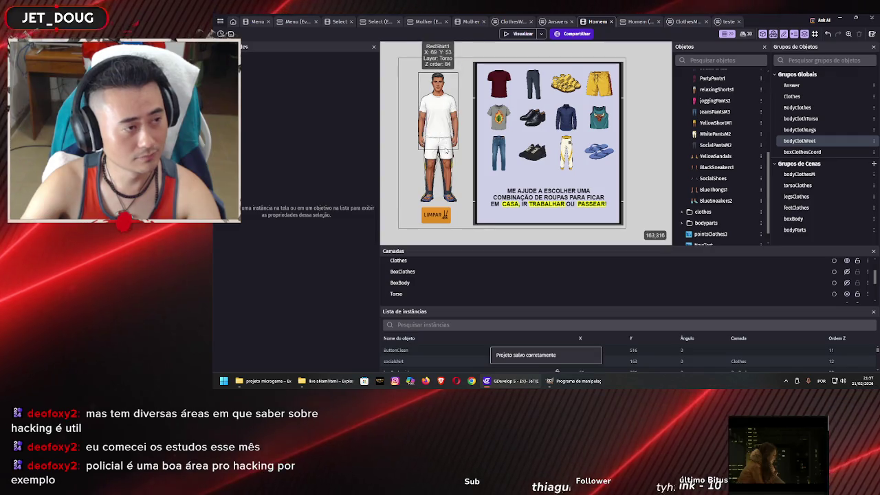
Step: Check the Homem events and layout, then bring up the ClothesMan external events sheet
{"action": "left_click", "coordinate": [639, 22]}
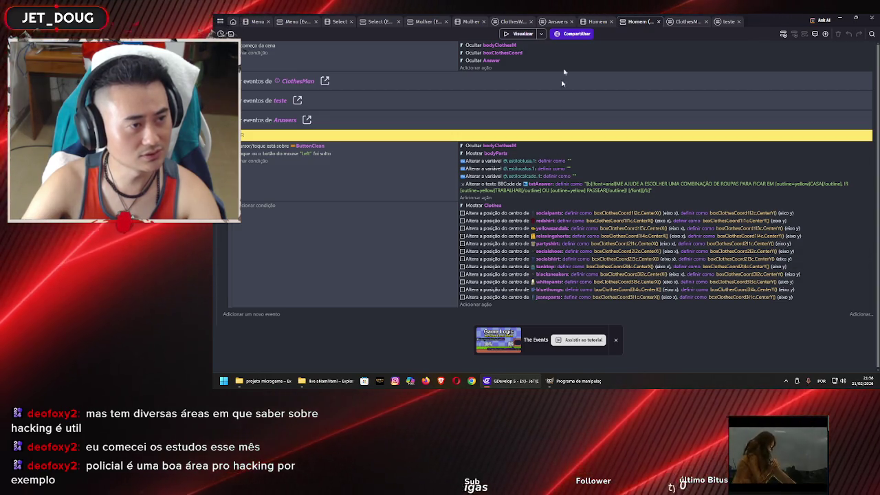
{"action": "left_click", "coordinate": [597, 21]}
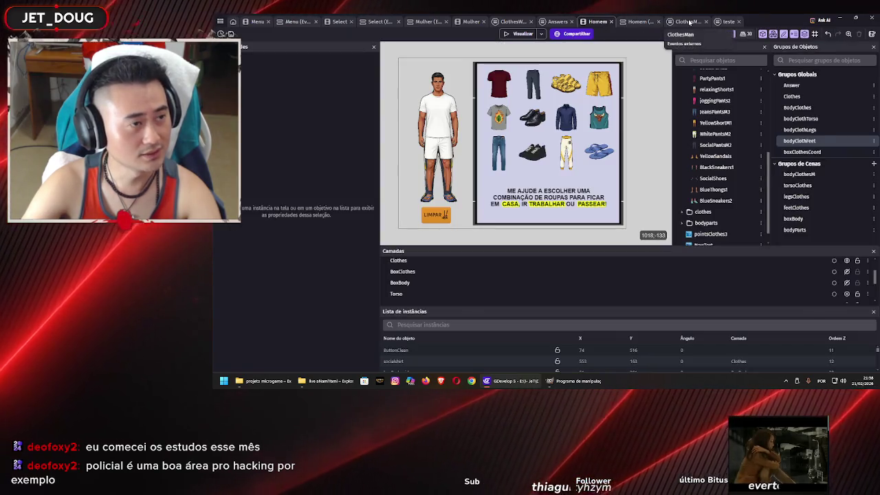
{"action": "left_click", "coordinate": [688, 21]}
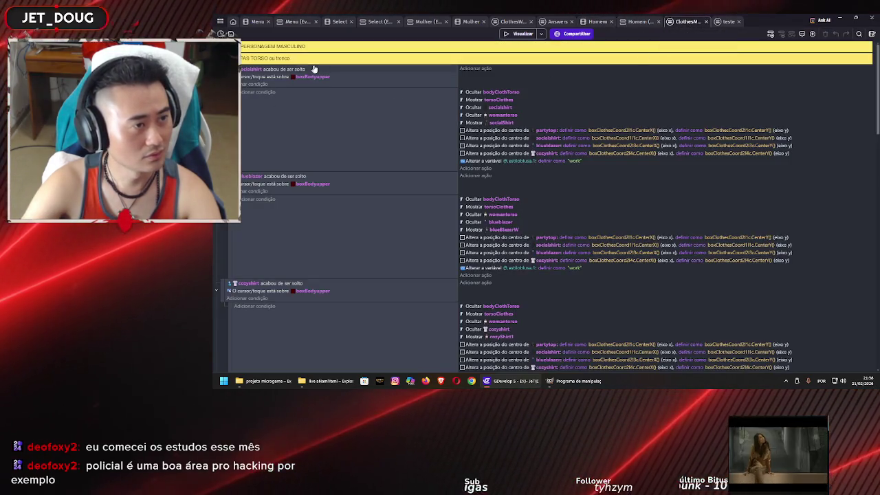
Step: Browse object suggestions for the socialshirt drop condition, then cancel, leaving it unchanged
{"action": "left_click", "coordinate": [246, 70]}
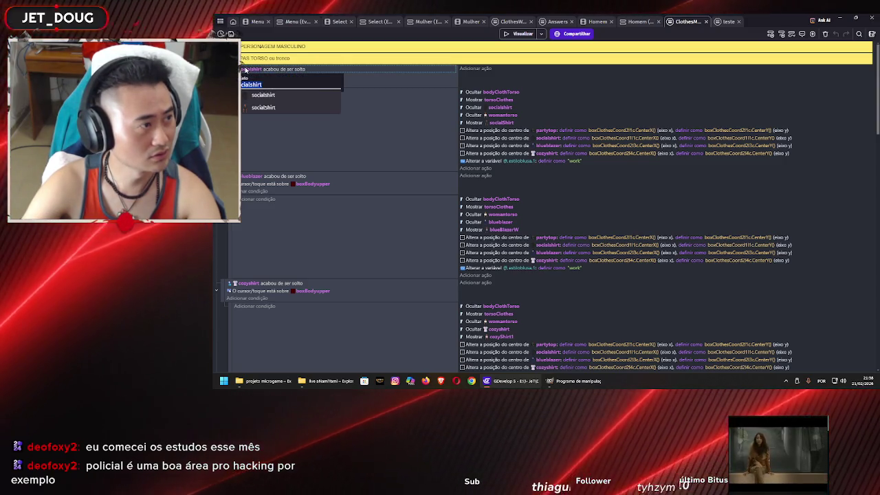
{"action": "type", "text": "c"}
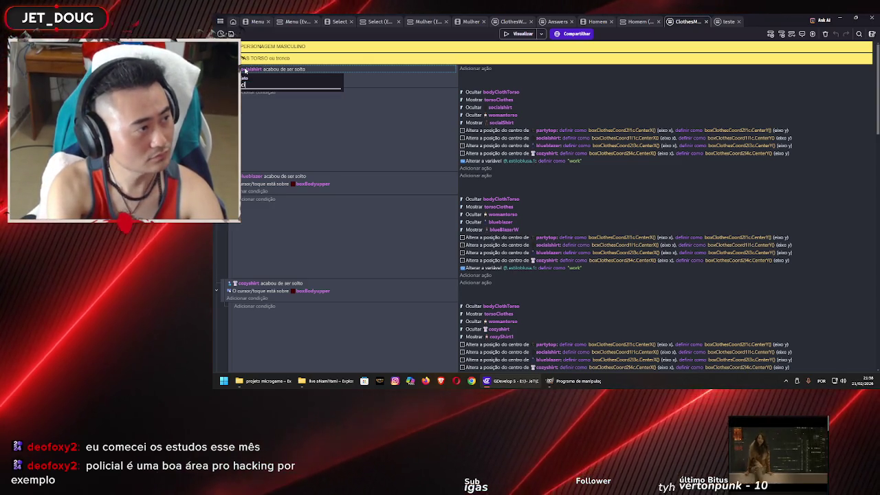
{"action": "key", "text": "BackSpace"}
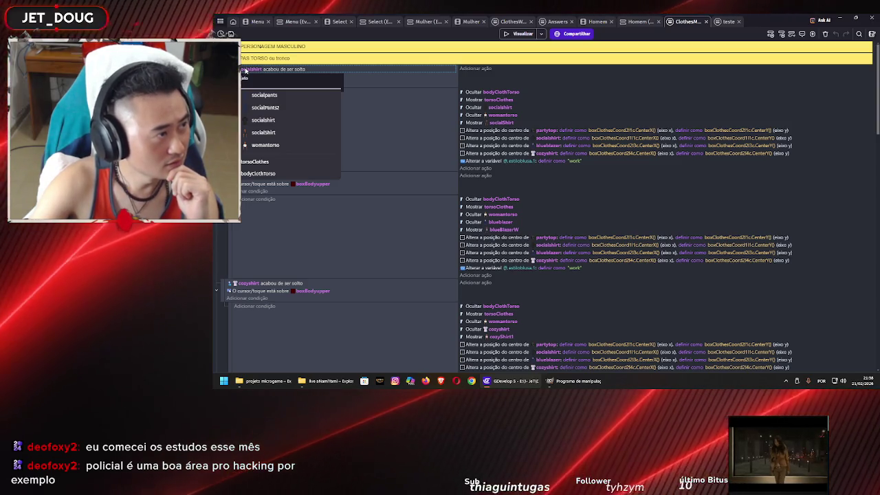
{"action": "left_click", "coordinate": [396, 128]}
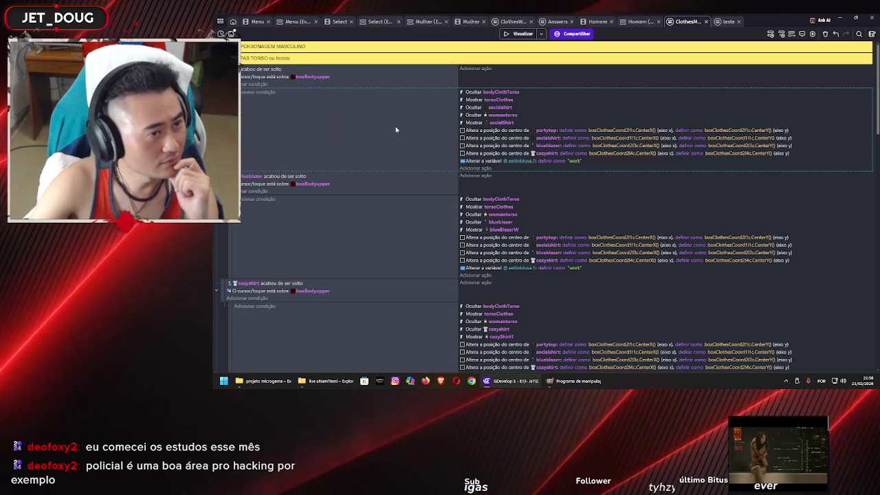
Step: Scroll through the ClothesMan sheet and switch to the ClothesWoman events
{"action": "scroll", "coordinate": [395, 126], "scroll_direction": "down", "scroll_amount": 5}
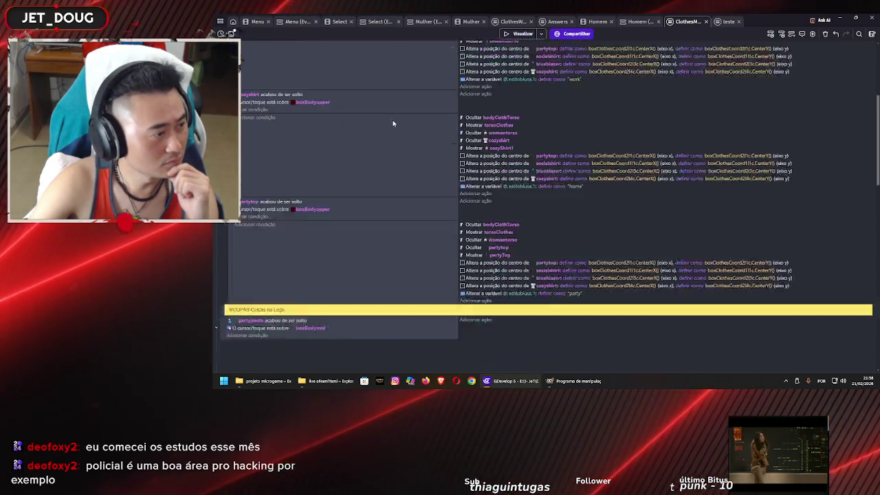
{"action": "scroll", "coordinate": [405, 151], "scroll_direction": "down", "scroll_amount": 10}
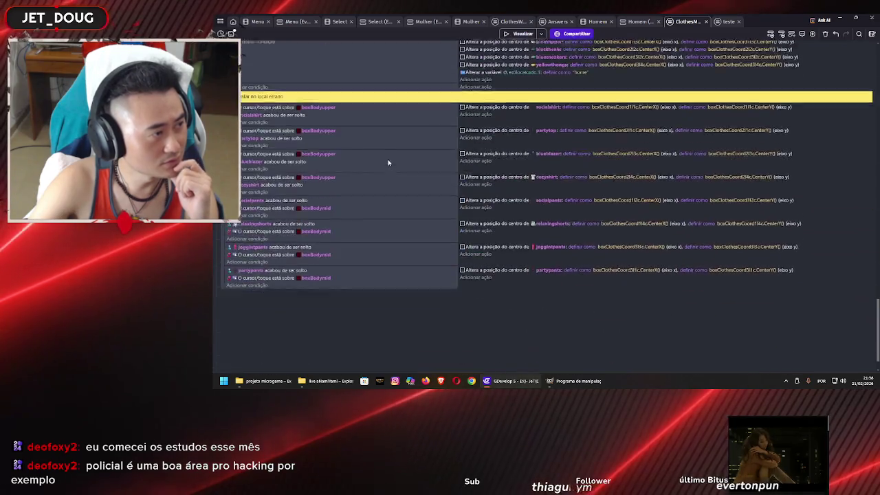
{"action": "scroll", "coordinate": [379, 152], "scroll_direction": "down", "scroll_amount": 3}
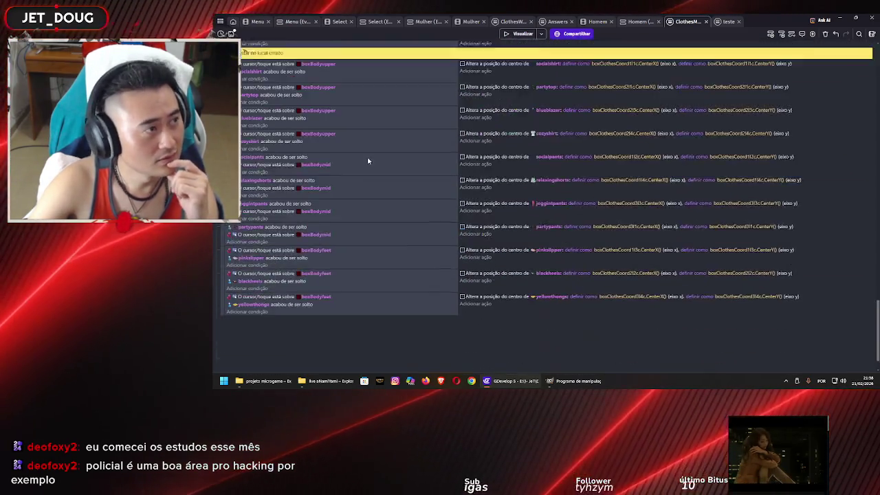
{"action": "scroll", "coordinate": [379, 150], "scroll_direction": "up", "scroll_amount": 8}
{"action": "scroll", "coordinate": [383, 143], "scroll_direction": "down", "scroll_amount": 5}
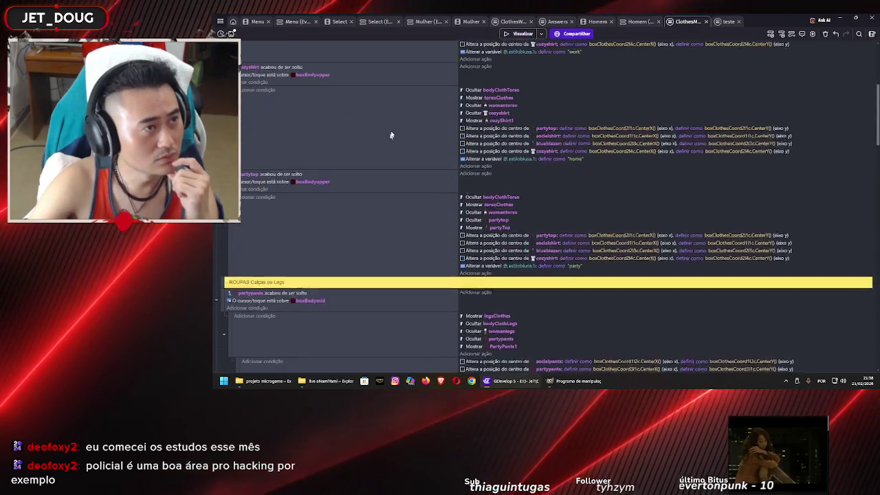
{"action": "left_click", "coordinate": [521, 22]}
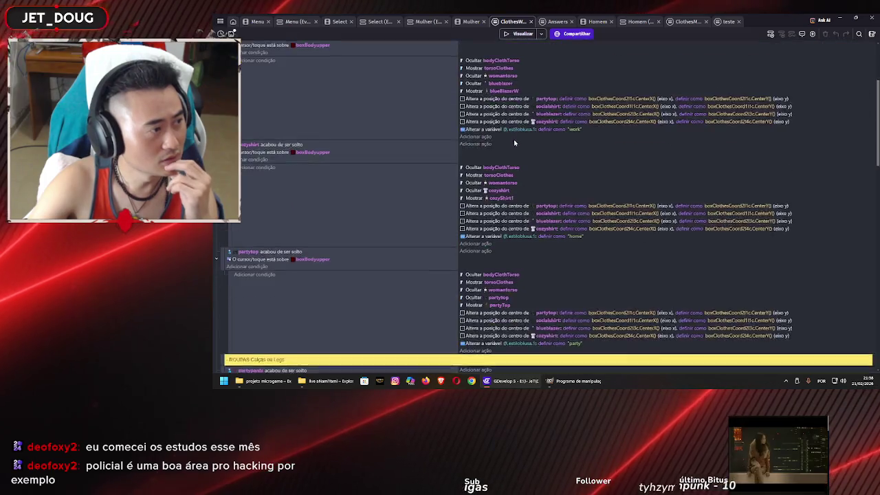
Step: Compare the ClothesMan, Homem and teste event sheets, ending on the Homem events
{"action": "left_click", "coordinate": [687, 21]}
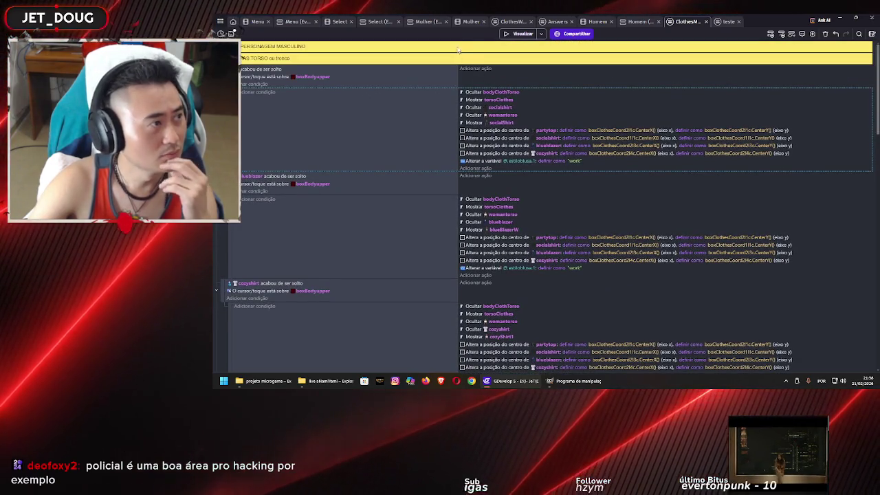
{"action": "left_click", "coordinate": [632, 21]}
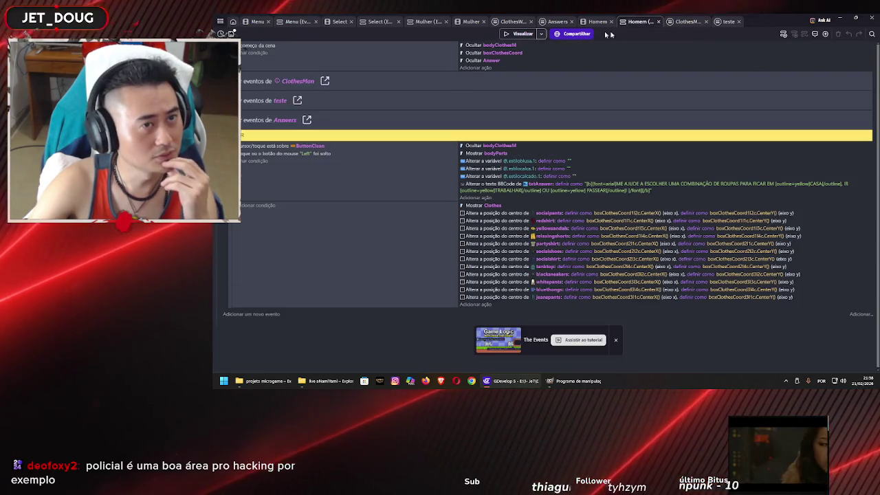
{"action": "left_click", "coordinate": [690, 22]}
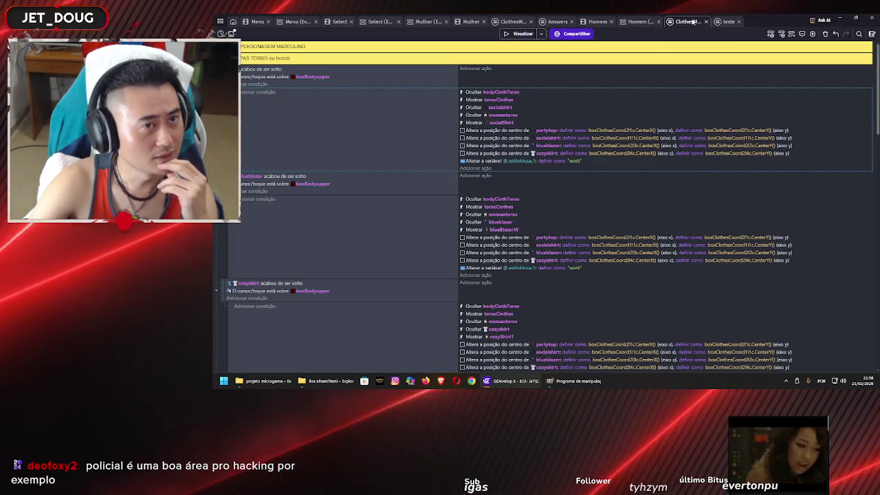
{"action": "left_click", "coordinate": [725, 22]}
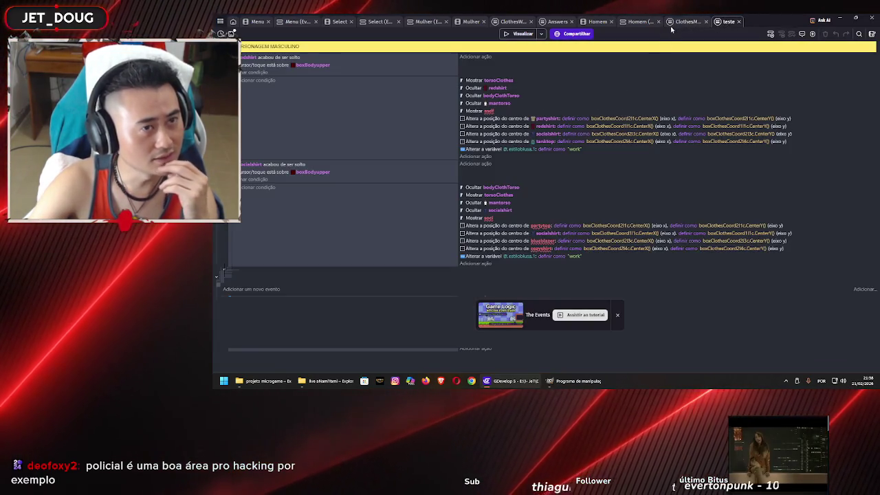
{"action": "left_click", "coordinate": [688, 22]}
{"action": "left_click", "coordinate": [643, 22]}
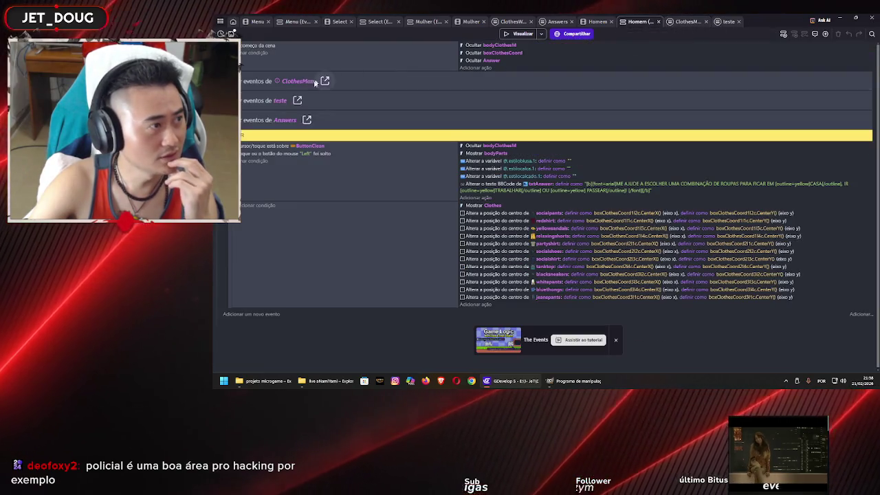
Step: Delete the 'eventos de ClothesMan' link row from Homem and open the teste sheet
{"action": "left_click", "coordinate": [389, 84]}
{"action": "mouse_move", "coordinate": [281, 83]}
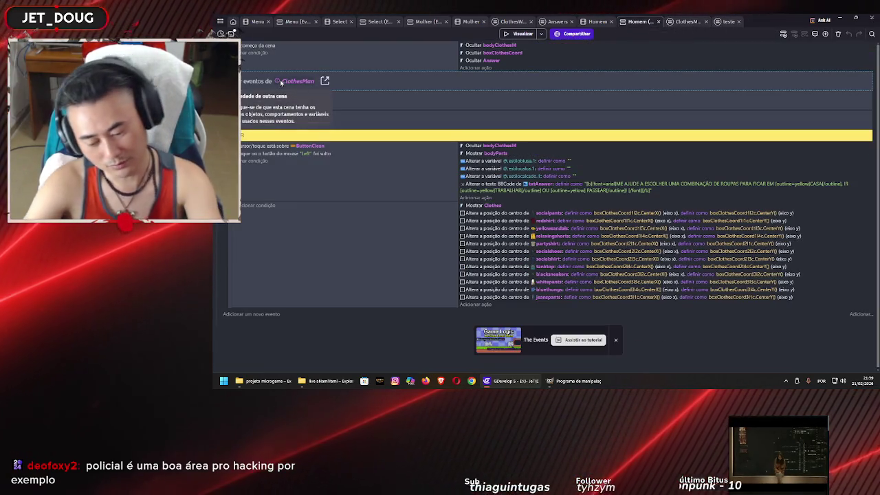
{"action": "key", "text": "Delete"}
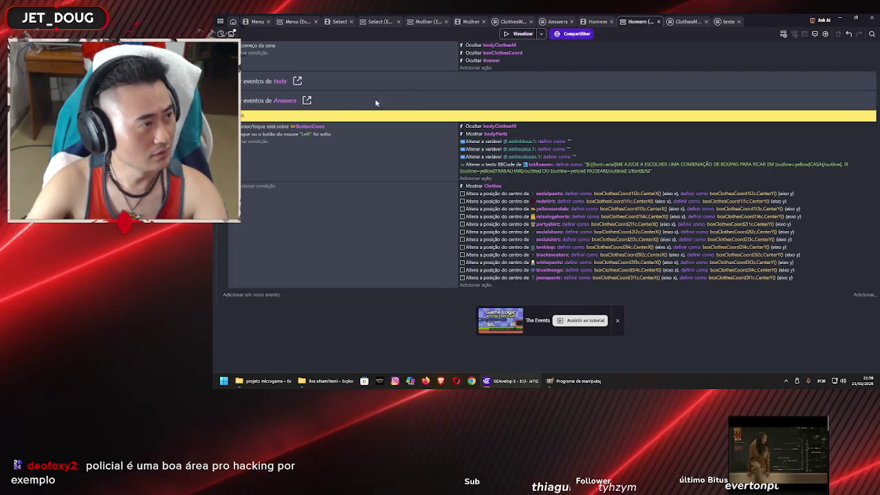
{"action": "left_click", "coordinate": [297, 82]}
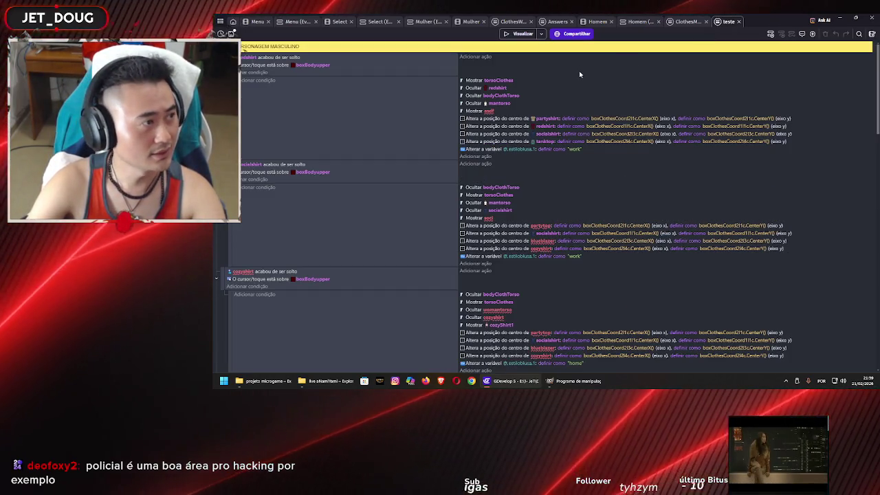
Step: Review the teste sheet down to the feet drop events, then return to ClothesMan
{"action": "scroll", "coordinate": [482, 184], "scroll_direction": "down", "scroll_amount": 10}
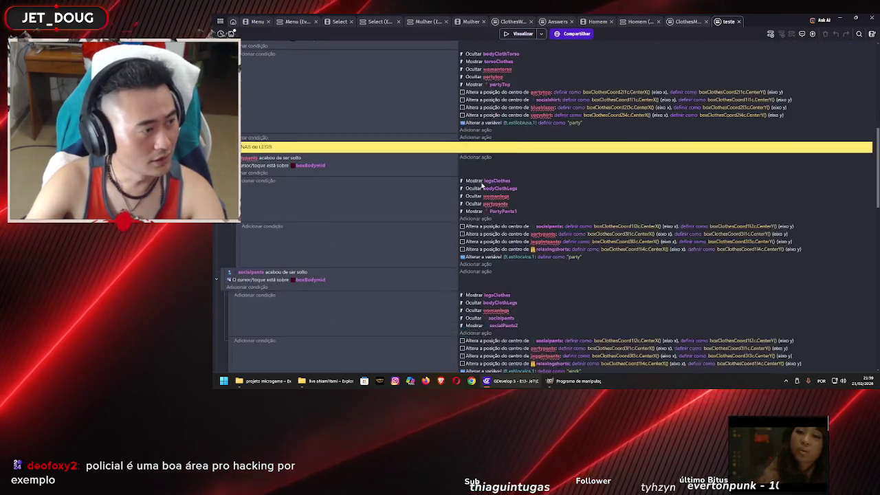
{"action": "scroll", "coordinate": [482, 184], "scroll_direction": "down", "scroll_amount": 8}
{"action": "scroll", "coordinate": [481, 181], "scroll_direction": "down", "scroll_amount": 2}
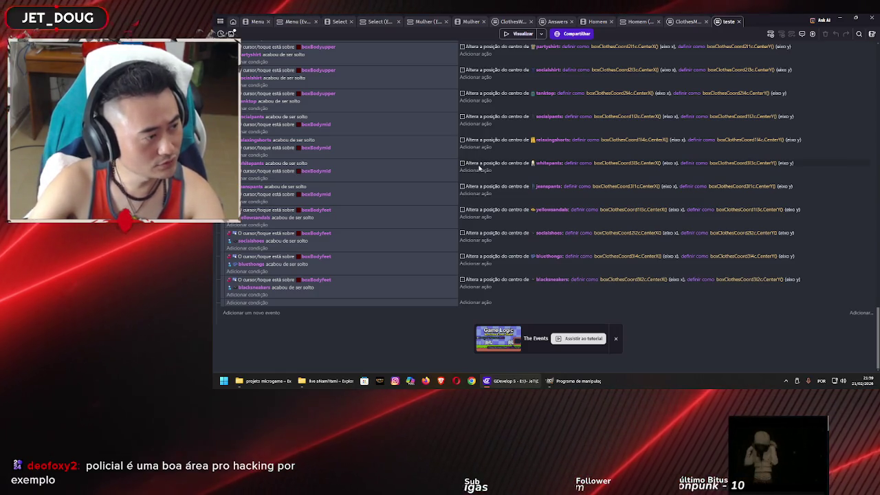
{"action": "scroll", "coordinate": [460, 206], "scroll_direction": "up", "scroll_amount": 5}
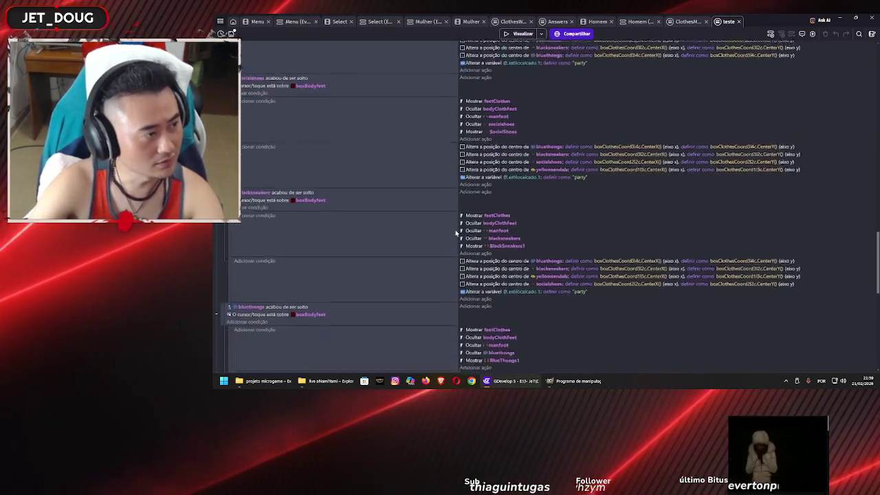
{"action": "scroll", "coordinate": [440, 234], "scroll_direction": "up", "scroll_amount": 10}
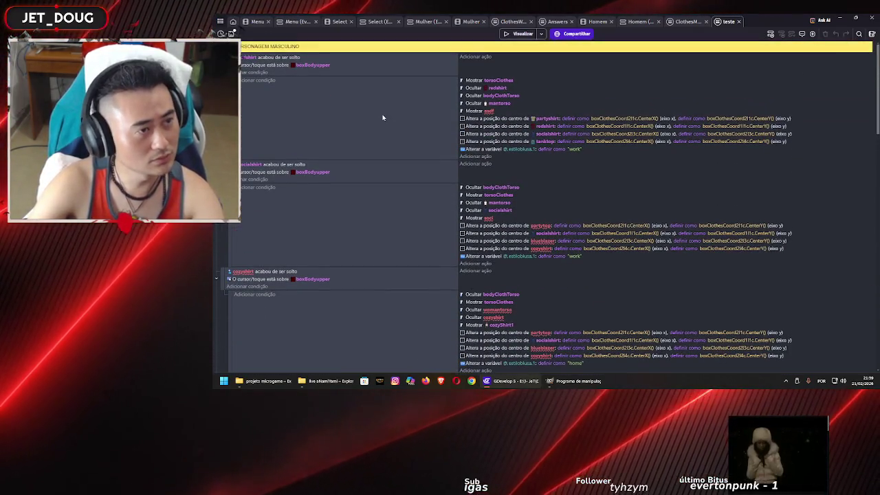
{"action": "left_click", "coordinate": [696, 22]}
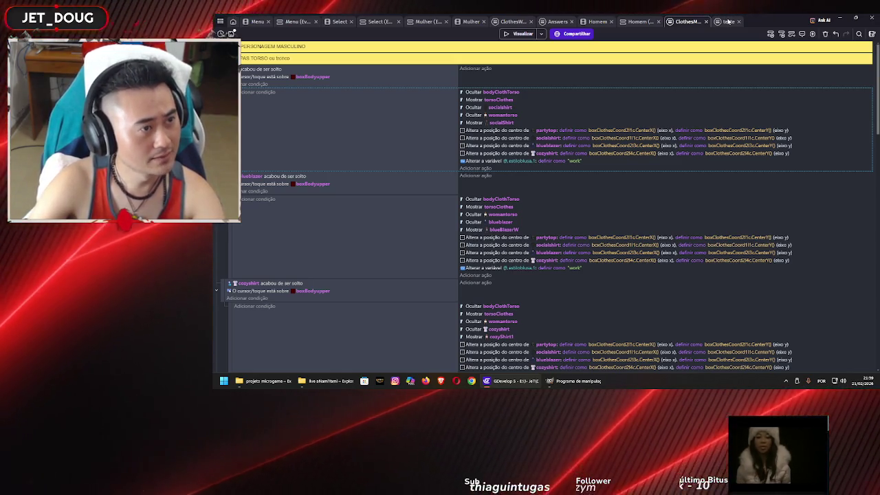
Step: In the teste sheet, make the redshirt event show RedShirt1
{"action": "left_click", "coordinate": [729, 21]}
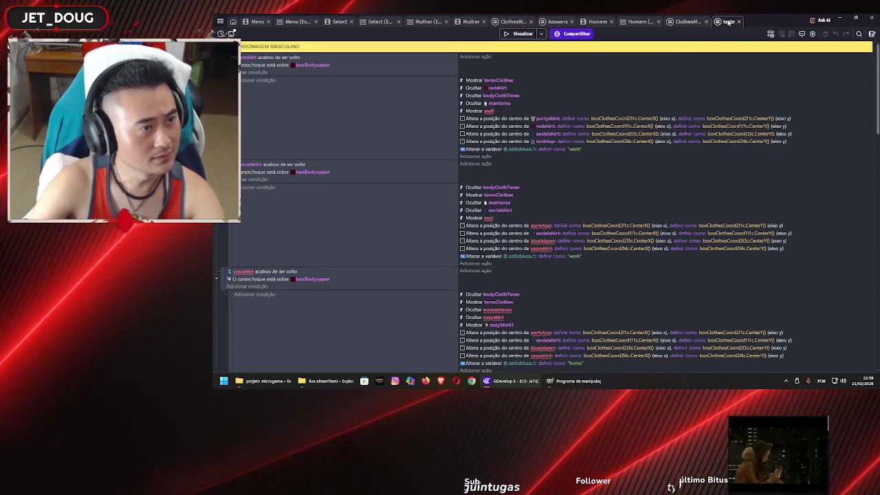
{"action": "left_click", "coordinate": [489, 111]}
{"action": "type", "text": "red"}
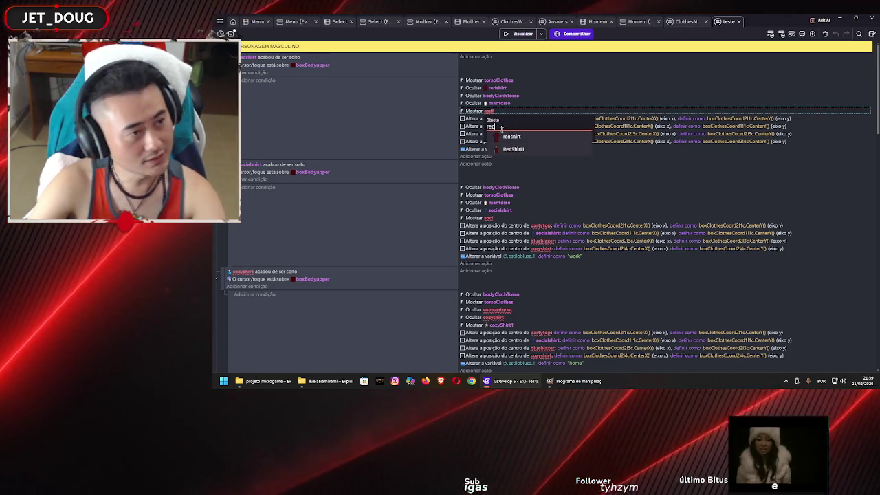
{"action": "left_click", "coordinate": [516, 149]}
{"action": "left_click", "coordinate": [414, 129]}
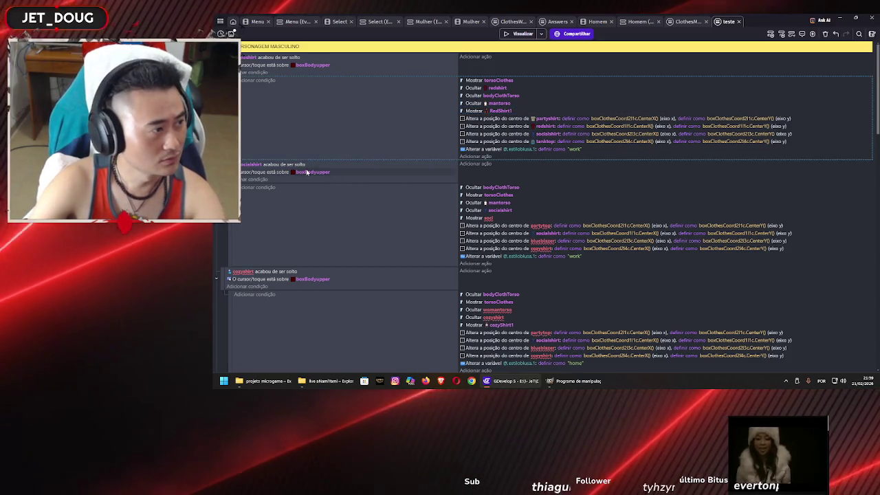
Step: Make the socialshirt drop event show SocialShirtM3
{"action": "left_click", "coordinate": [488, 219]}
{"action": "type", "text": "so"}
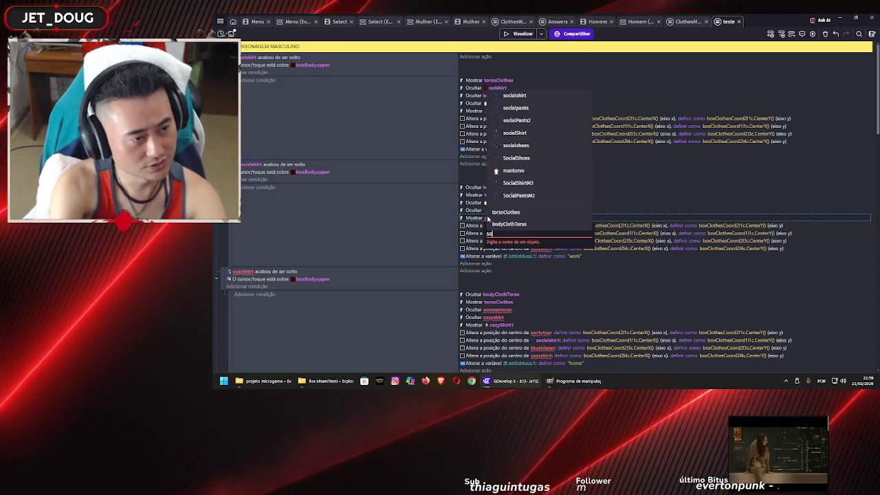
{"action": "key", "text": "Down"}
{"action": "key", "text": "Down"}
{"action": "key", "text": "Down"}
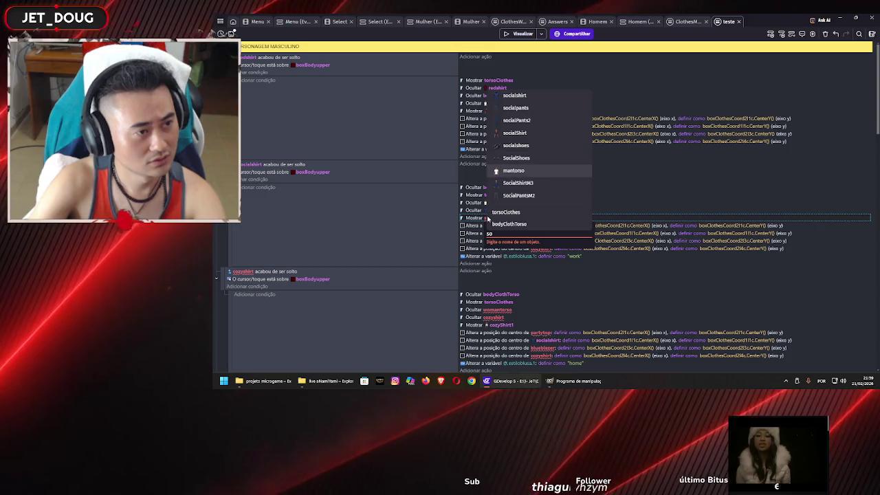
{"action": "key", "text": "Return"}
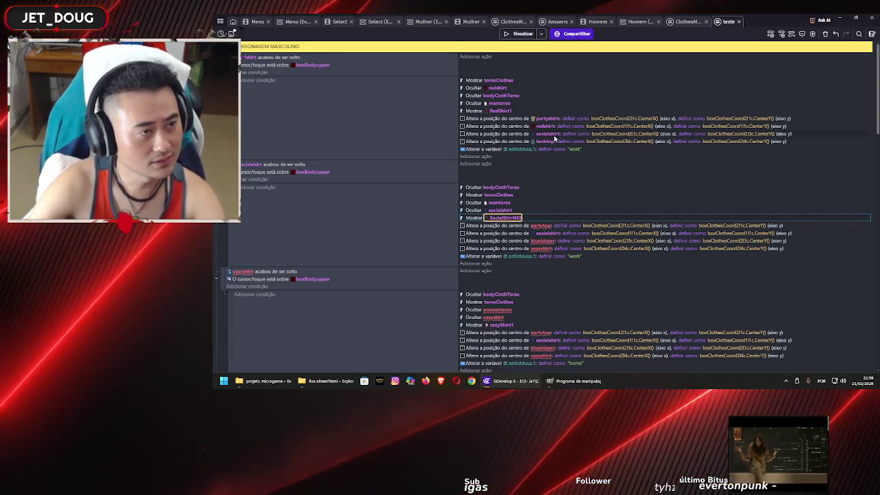
Step: Retarget position actions to move redshirt instead of partytop, and socialshirt in the third
{"action": "left_click", "coordinate": [540, 227]}
{"action": "type", "text": "red"}
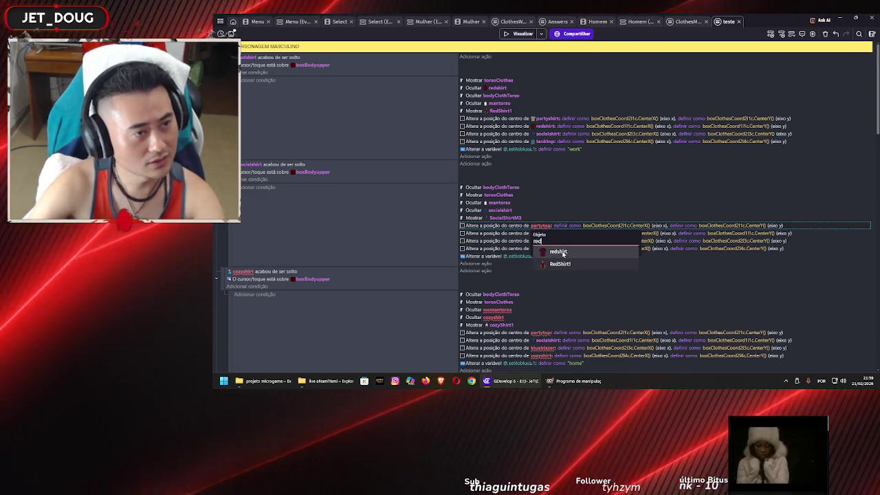
{"action": "left_click", "coordinate": [562, 252]}
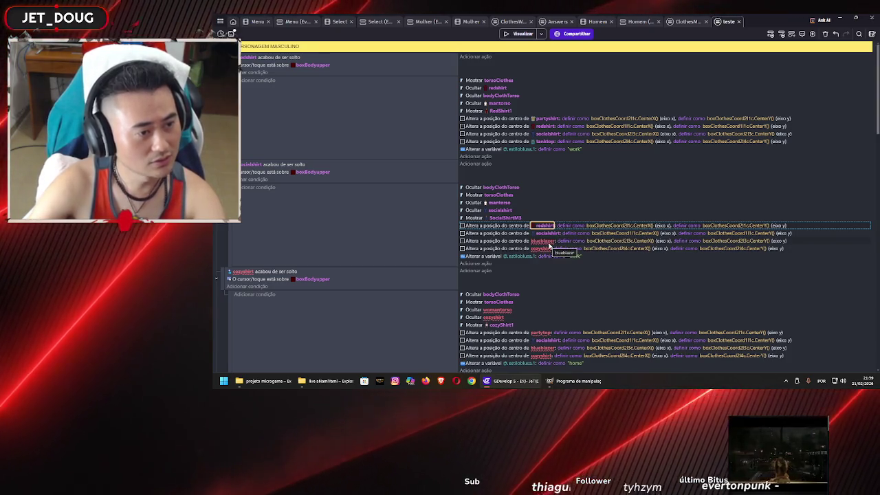
{"action": "left_click", "coordinate": [549, 242]}
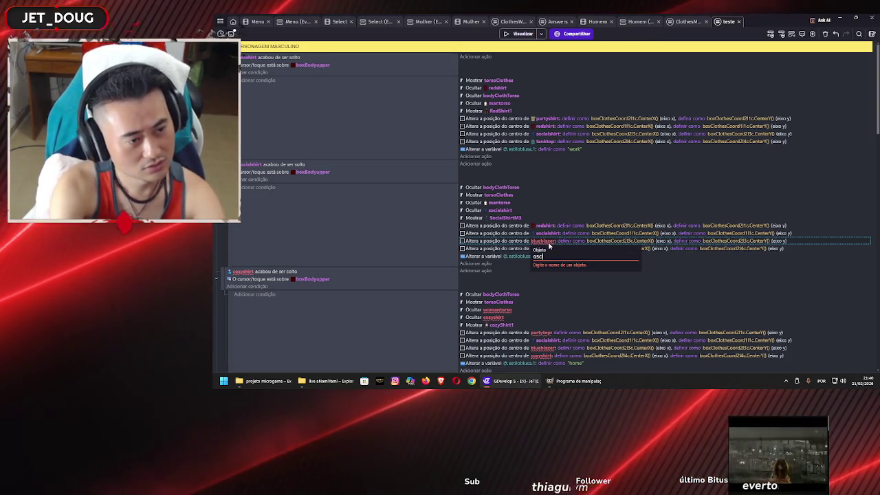
{"action": "key", "text": "BackSpace"}
{"action": "key", "text": "BackSpace"}
{"action": "key", "text": "BackSpace"}
{"action": "type", "text": "soco"}
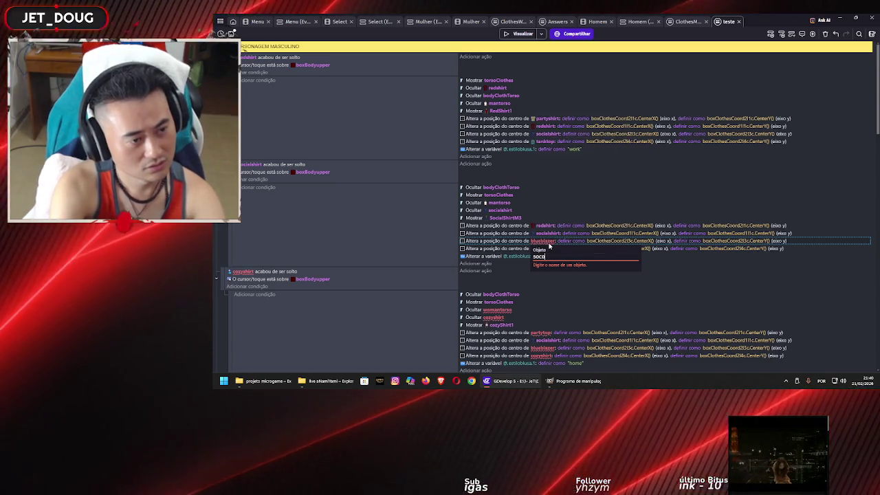
{"action": "key", "text": "BackSpace"}
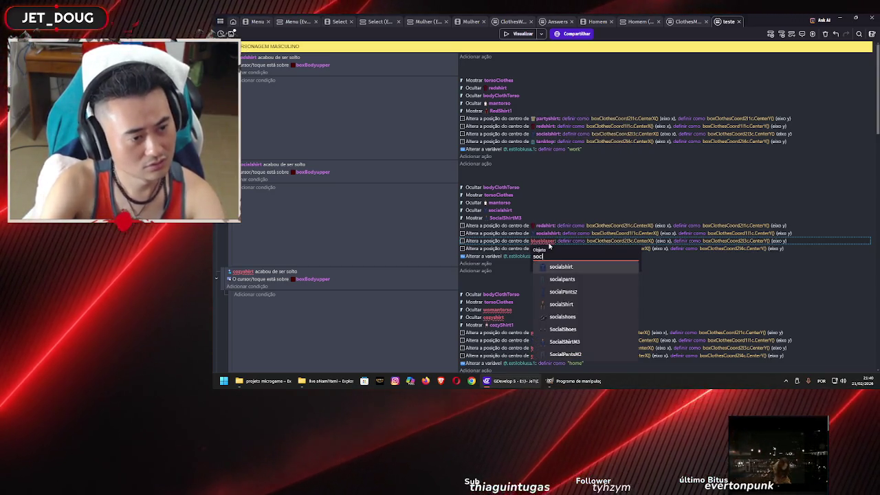
{"action": "key", "text": "Return"}
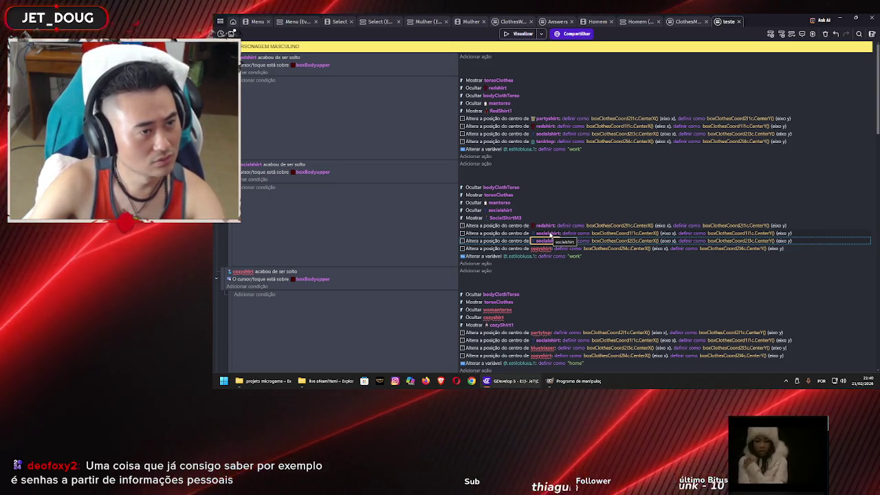
Step: Set the first position action to partyshirt and the second to redshirt
{"action": "left_click", "coordinate": [548, 227]}
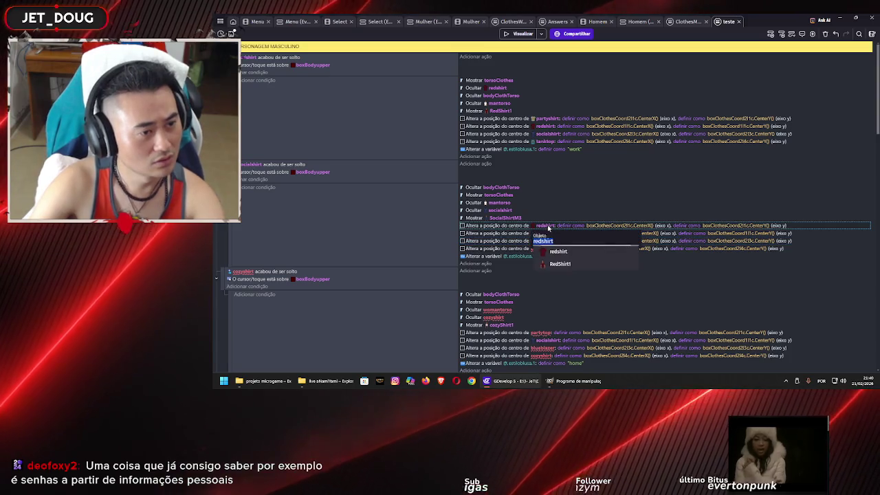
{"action": "type", "text": "part"}
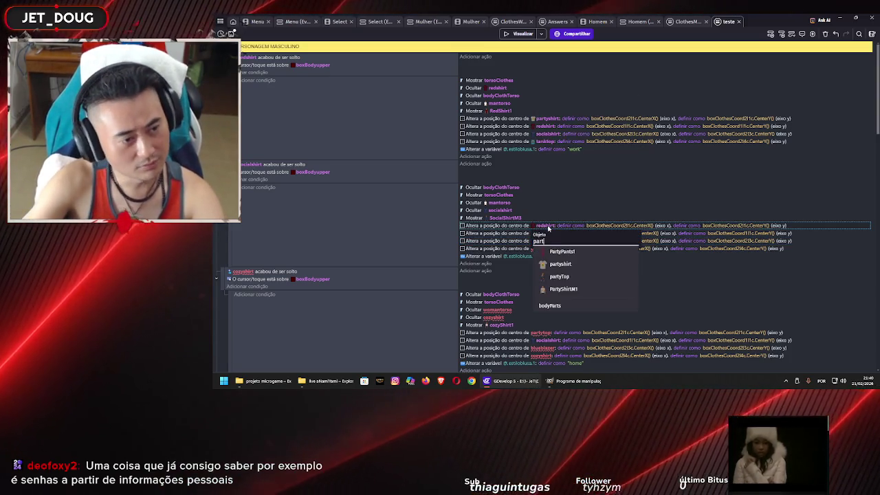
{"action": "key", "text": "Down"}
{"action": "key", "text": "Down"}
{"action": "key", "text": "Return"}
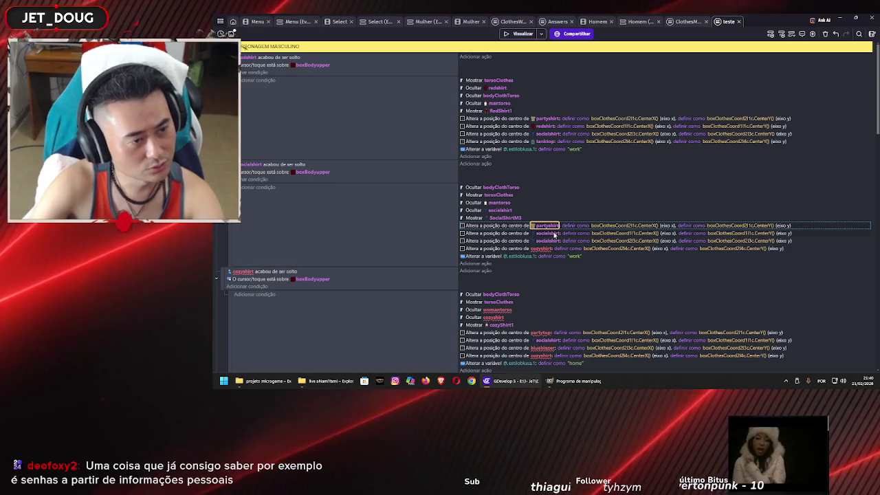
{"action": "left_click", "coordinate": [554, 235]}
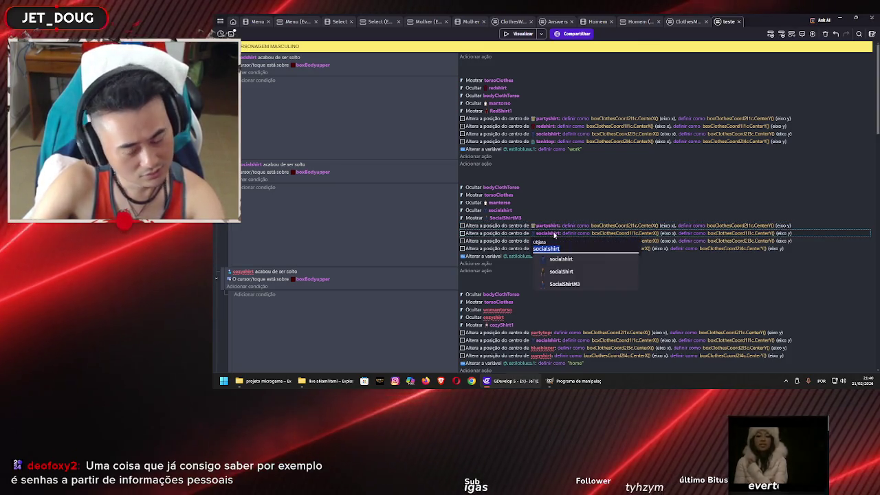
{"action": "key", "text": "Down"}
{"action": "key", "text": "Return"}
{"action": "left_click", "coordinate": [433, 218]}
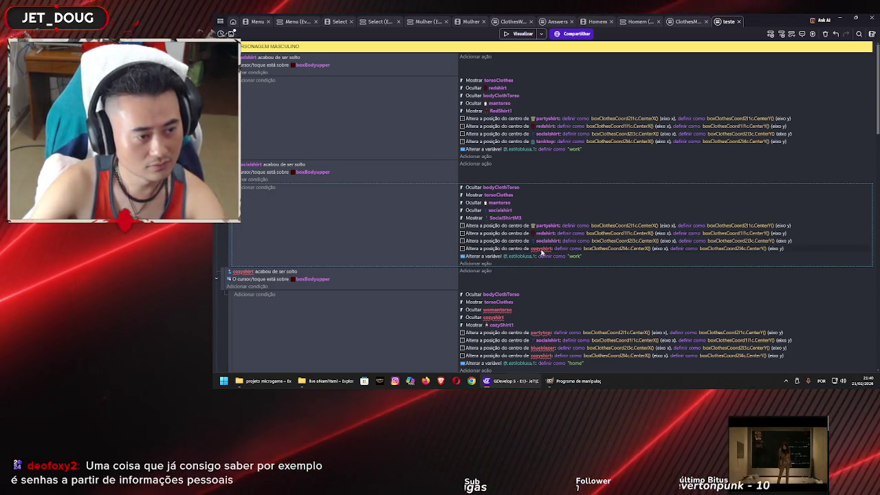
{"action": "left_click", "coordinate": [541, 250]}
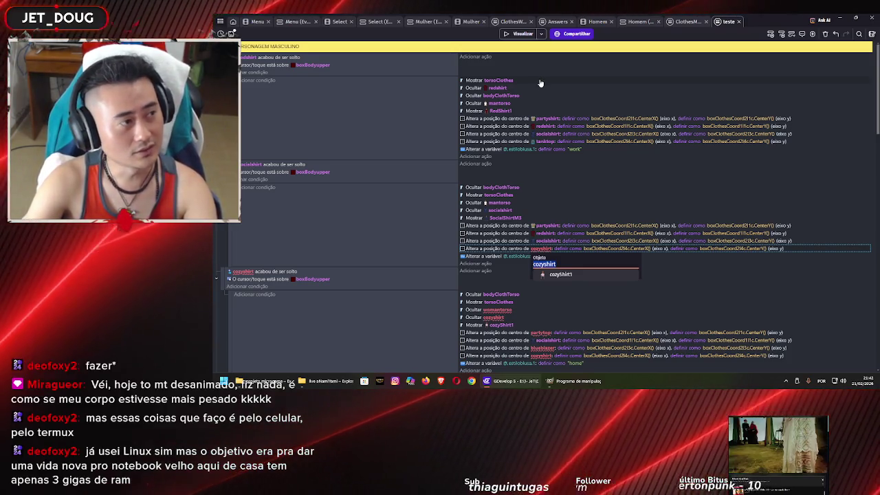
Step: Switch to the Homem scene layout
{"action": "left_click", "coordinate": [598, 22]}
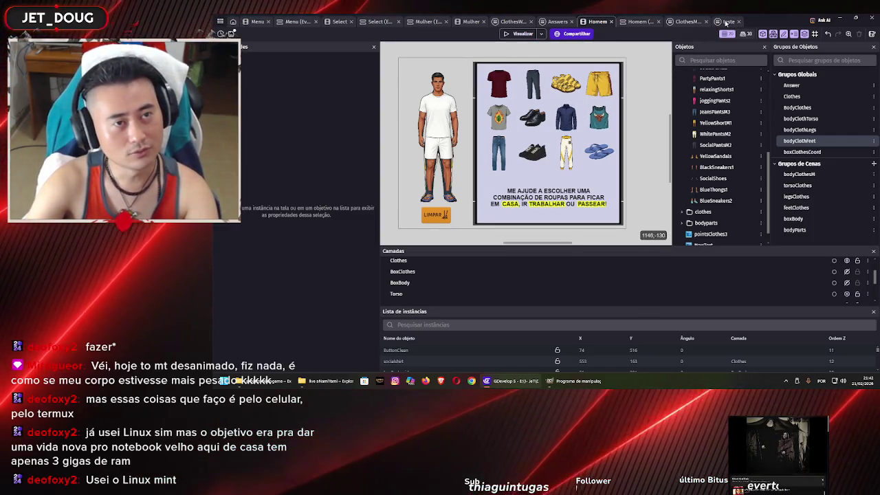
{"action": "left_click", "coordinate": [688, 21]}
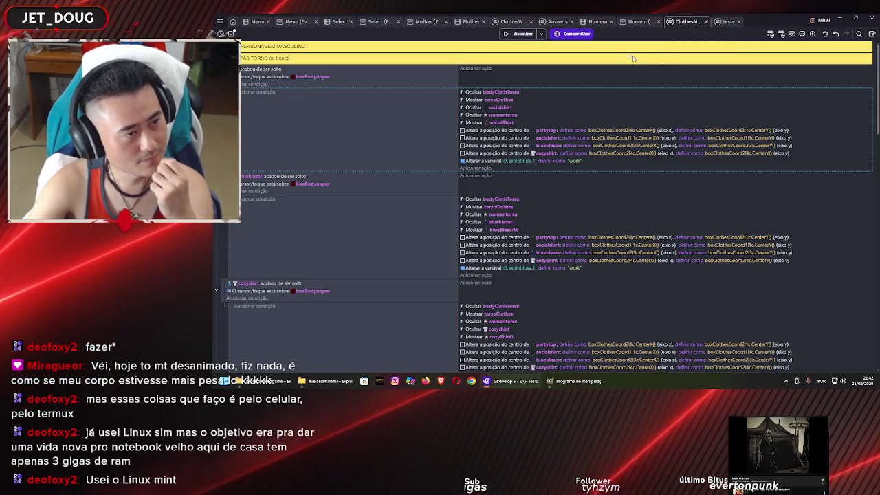
{"action": "left_click", "coordinate": [473, 22]}
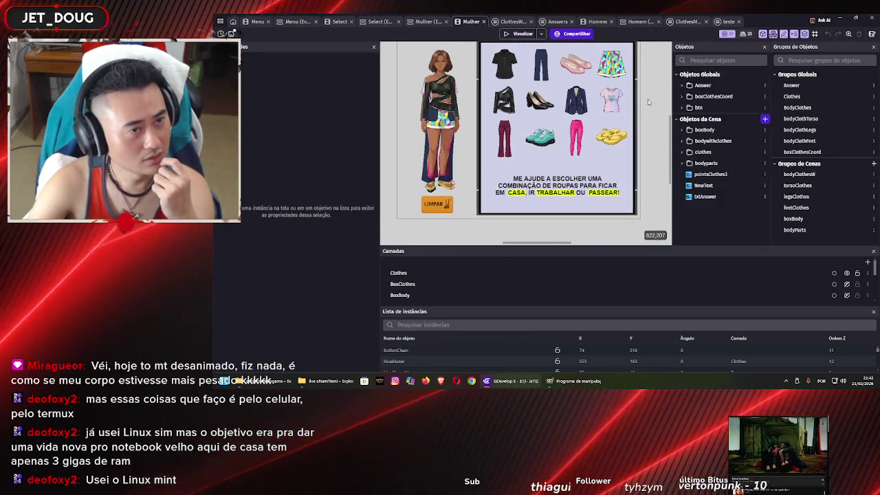
{"action": "left_click", "coordinate": [728, 22]}
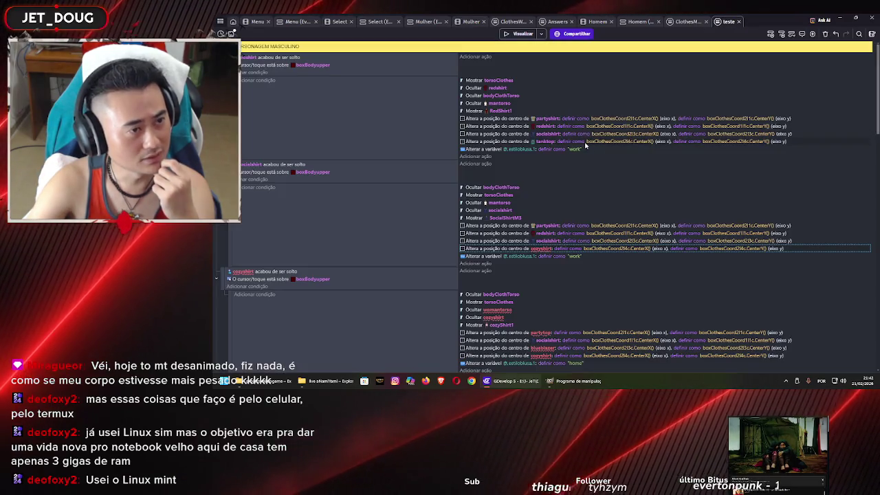
Step: Pick tanktop in place of cozyshirt in the socialshirt event's fourth position action
{"action": "left_click", "coordinate": [542, 248]}
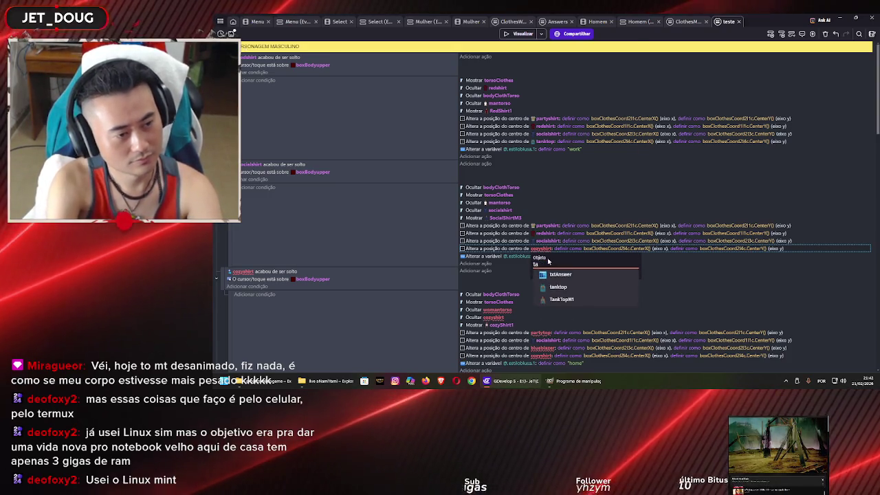
{"action": "key", "text": "Down"}
{"action": "key", "text": "Return"}
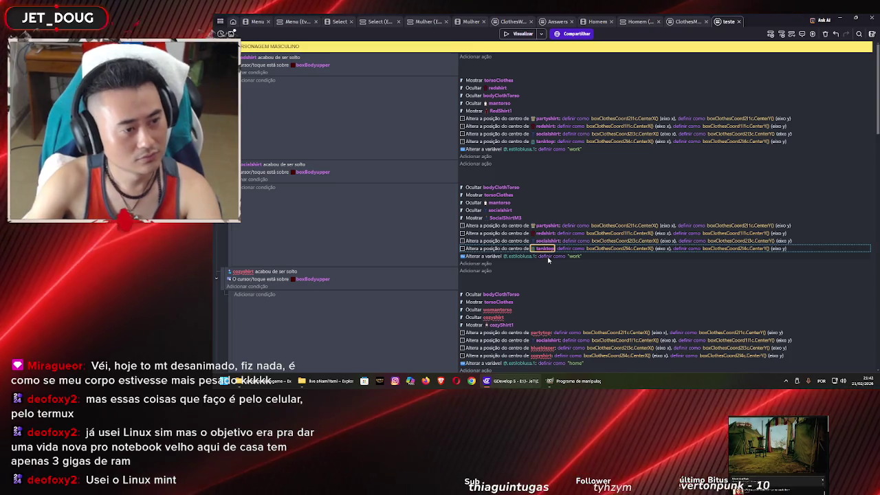
{"action": "left_click", "coordinate": [414, 215]}
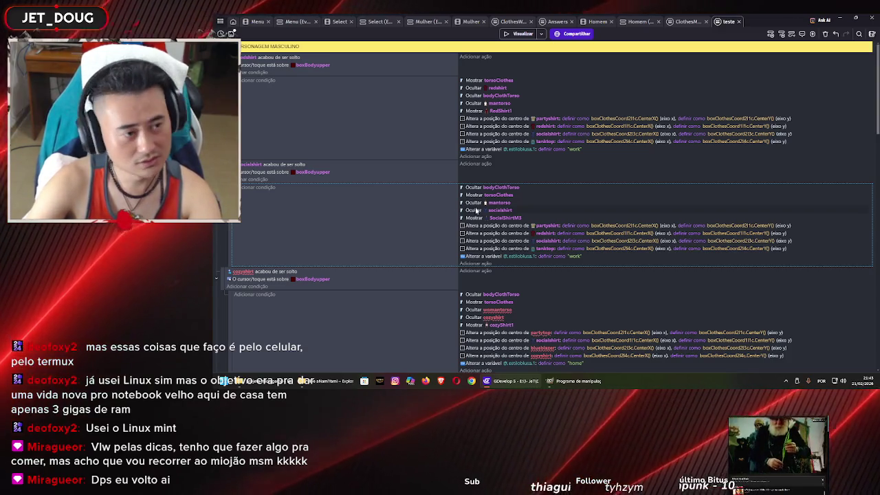
{"action": "scroll", "coordinate": [417, 215], "scroll_direction": "down", "scroll_amount": 3}
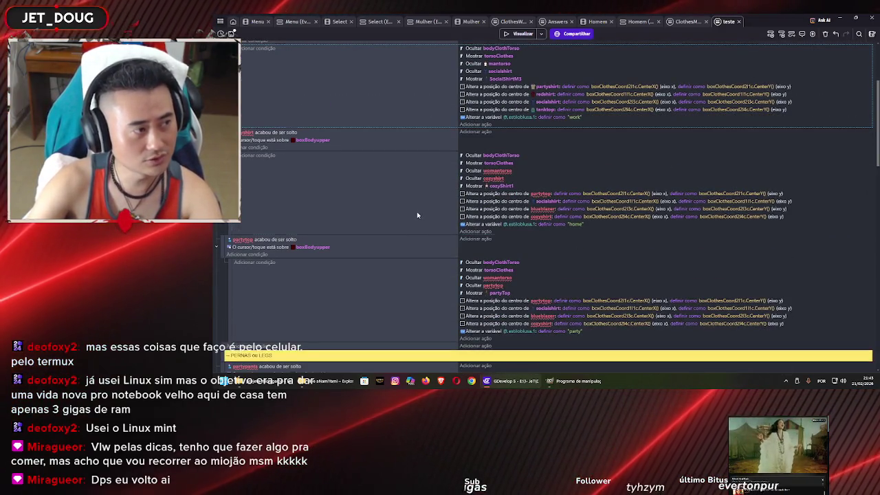
{"action": "scroll", "coordinate": [415, 210], "scroll_direction": "up", "scroll_amount": 1}
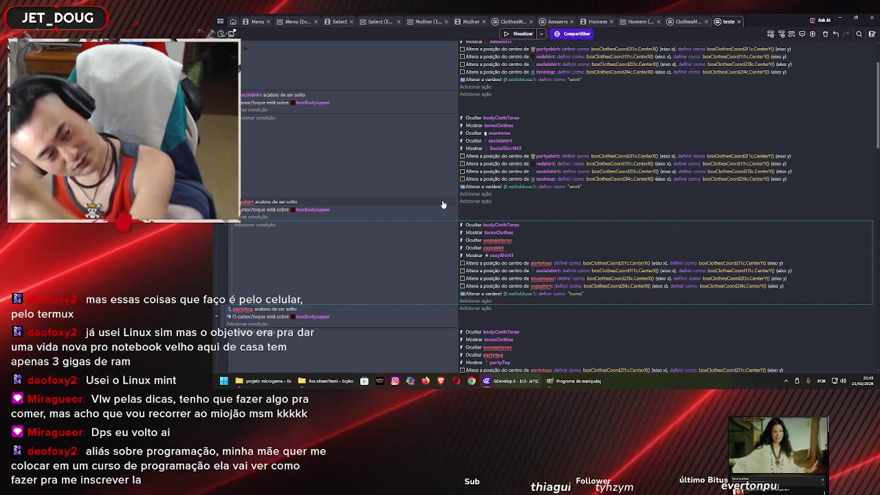
{"action": "scroll", "coordinate": [389, 232], "scroll_direction": "up", "scroll_amount": 2}
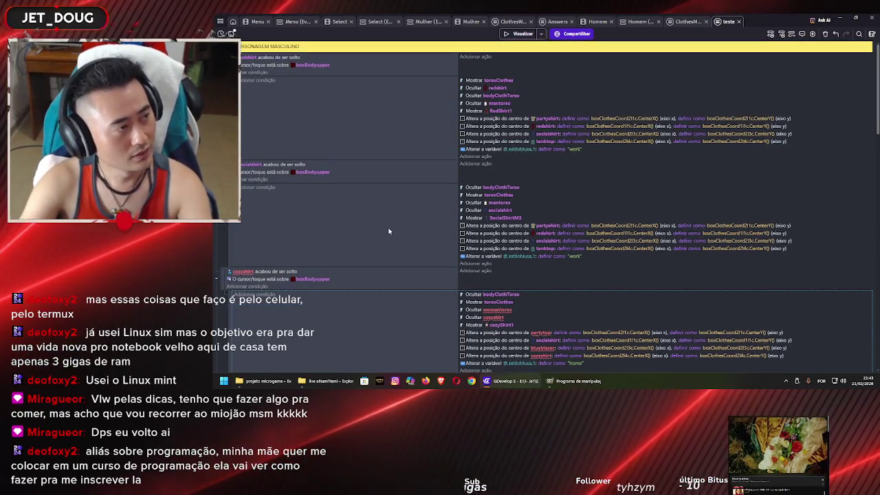
{"action": "scroll", "coordinate": [389, 228], "scroll_direction": "down", "scroll_amount": 2}
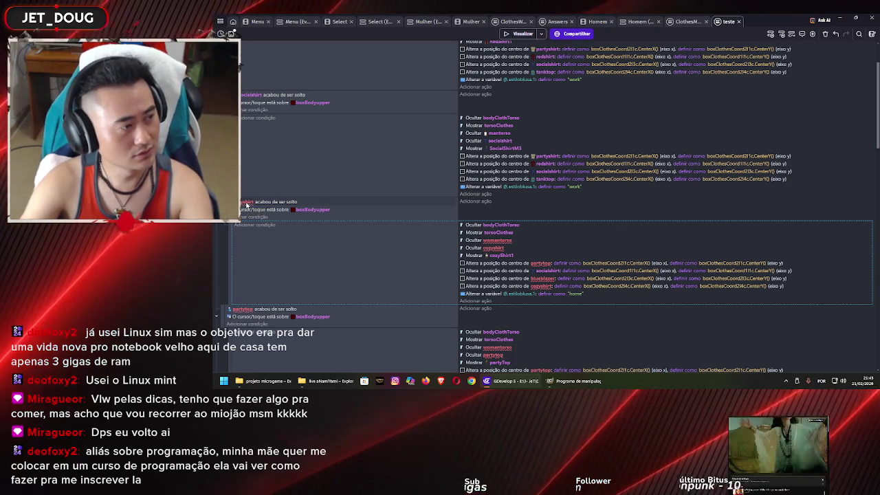
Step: Make the event's drop condition use tanktop and hide mantorso instead of womantorso
{"action": "left_click", "coordinate": [246, 204]}
{"action": "type", "text": "tank"}
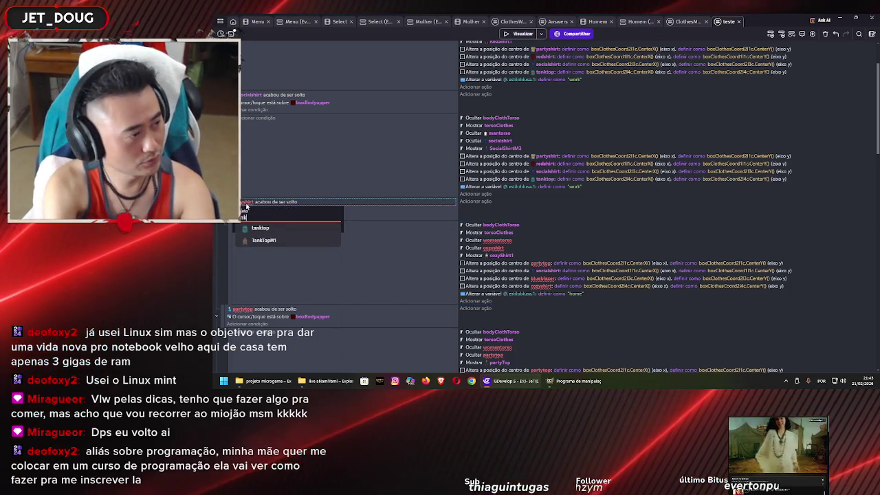
{"action": "key", "text": "Return"}
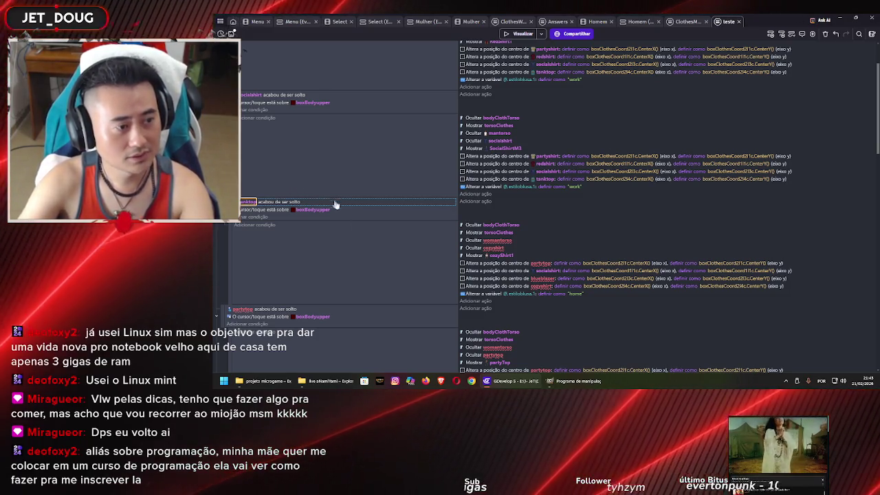
{"action": "left_click", "coordinate": [498, 240]}
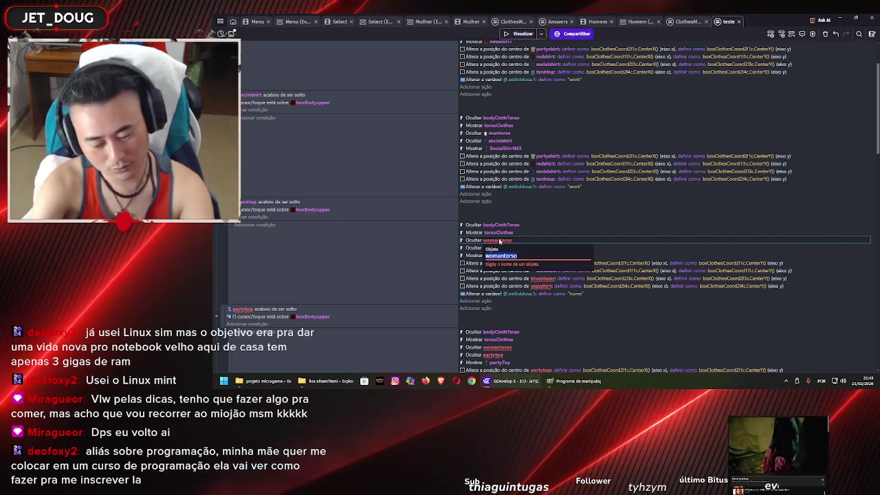
{"action": "type", "text": "mantorso"}
{"action": "key", "text": "Return"}
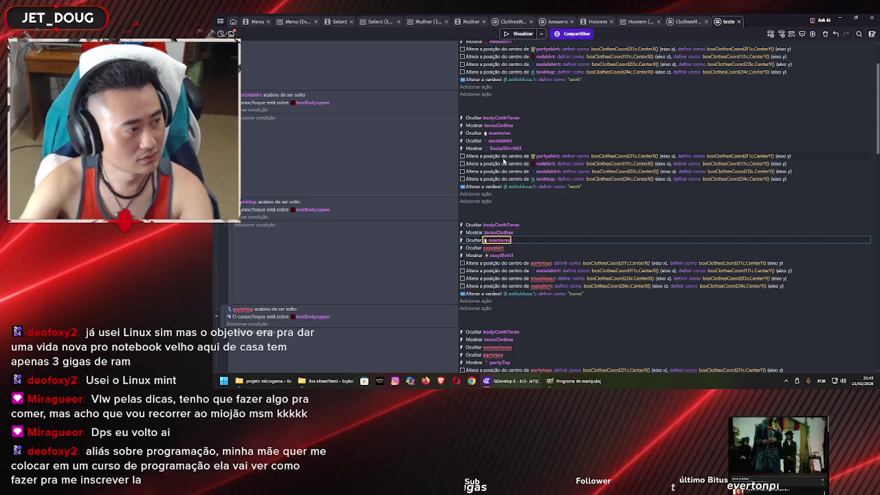
{"action": "left_click", "coordinate": [423, 260]}
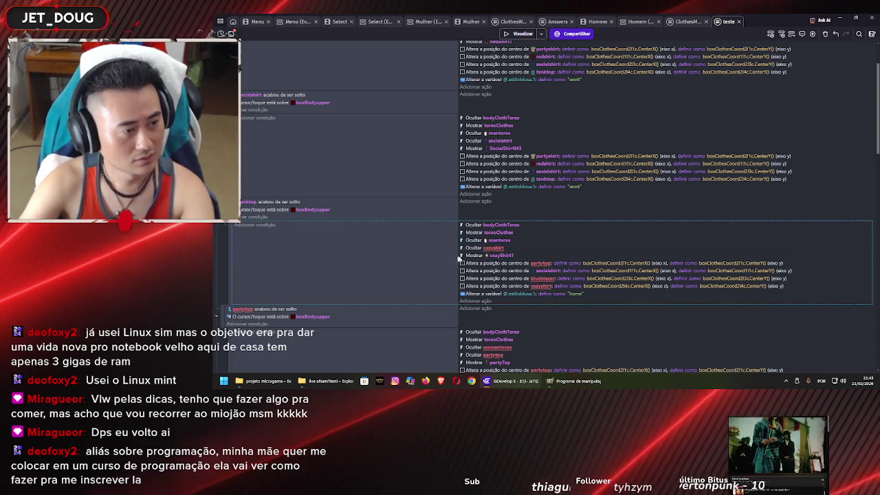
Step: Hide tanktop instead of cozyshirt and show TankTopM1 instead of cozyShirt1
{"action": "left_click", "coordinate": [500, 249]}
{"action": "type", "text": "tanktop"}
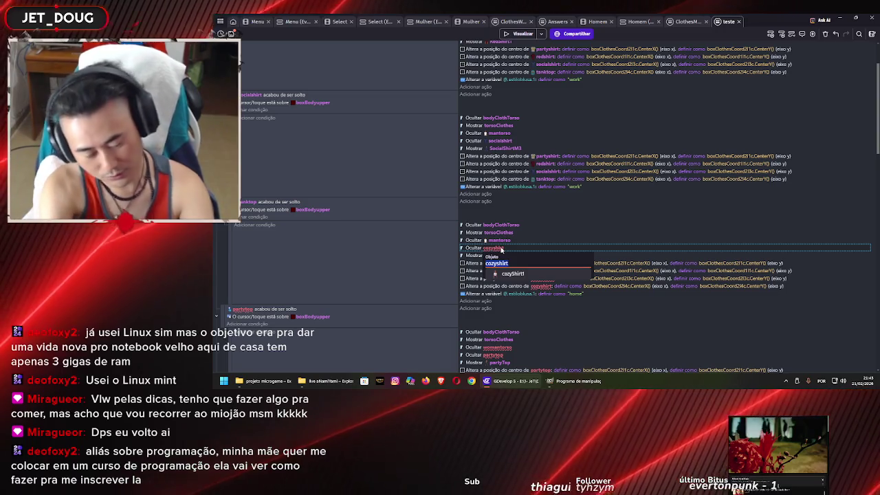
{"action": "key", "text": "Return"}
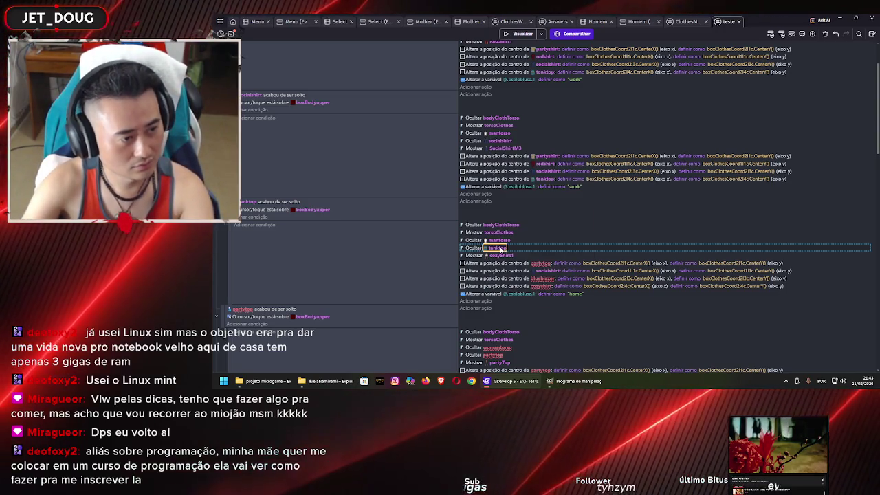
{"action": "left_click", "coordinate": [432, 240]}
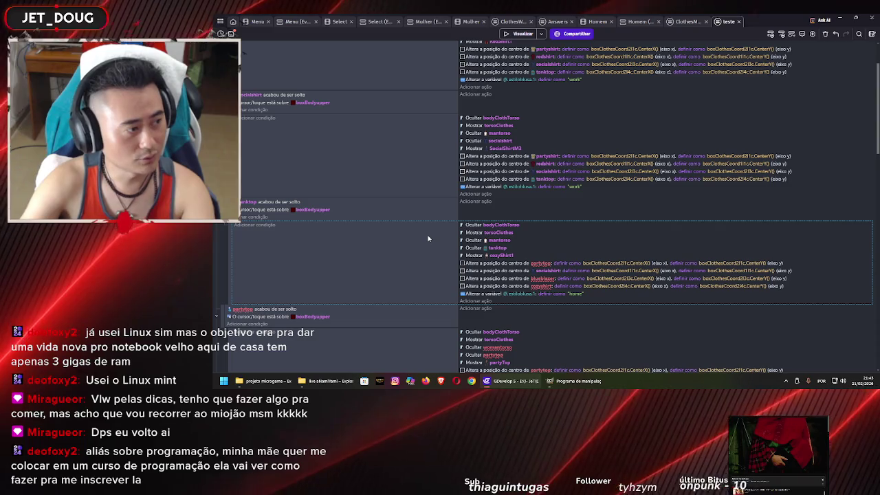
{"action": "left_click", "coordinate": [509, 256]}
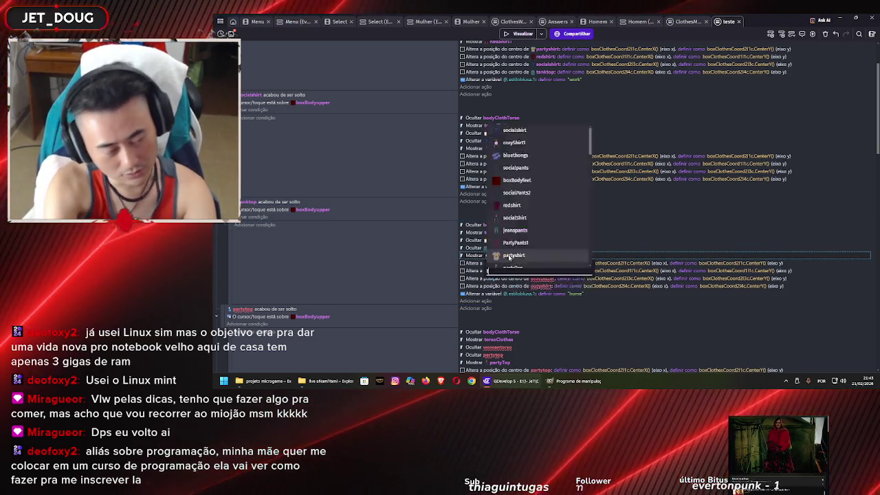
{"action": "type", "text": "tank"}
{"action": "key", "text": "Down"}
{"action": "key", "text": "Return"}
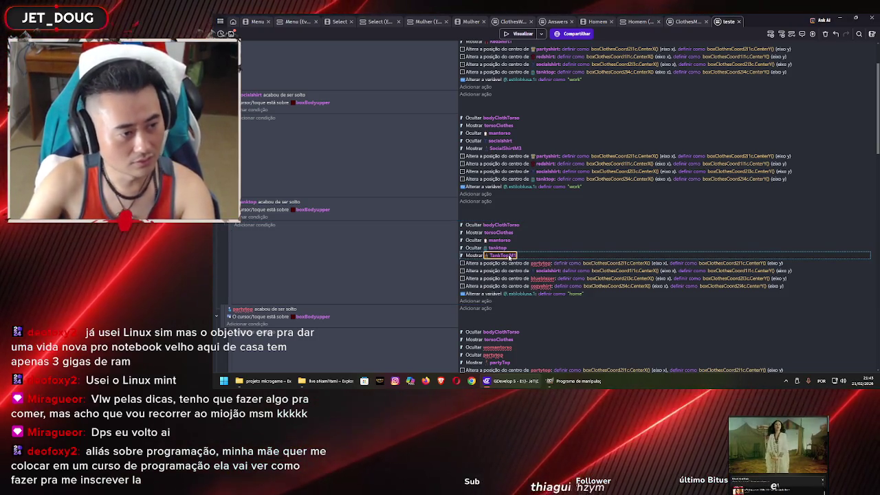
{"action": "left_click", "coordinate": [449, 263]}
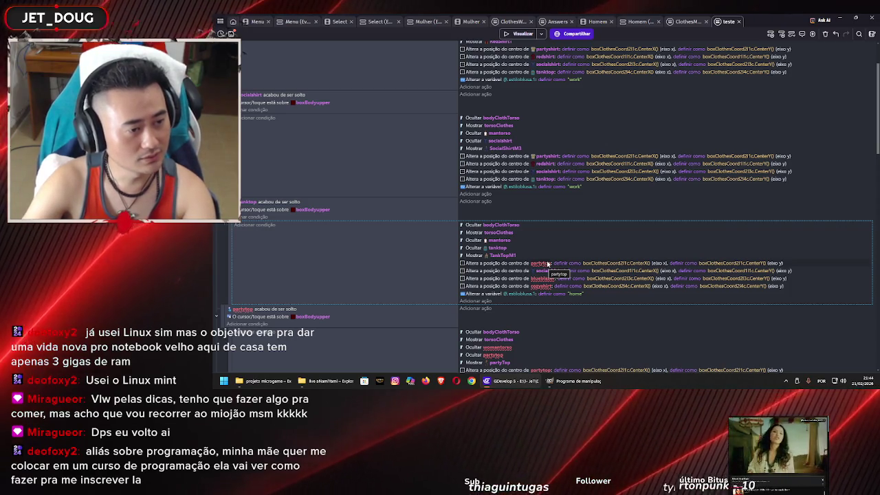
Step: Set the tanktop event's four position actions to redshirt, partyshirt, socialshirt and tanktop
{"action": "left_click", "coordinate": [547, 264]}
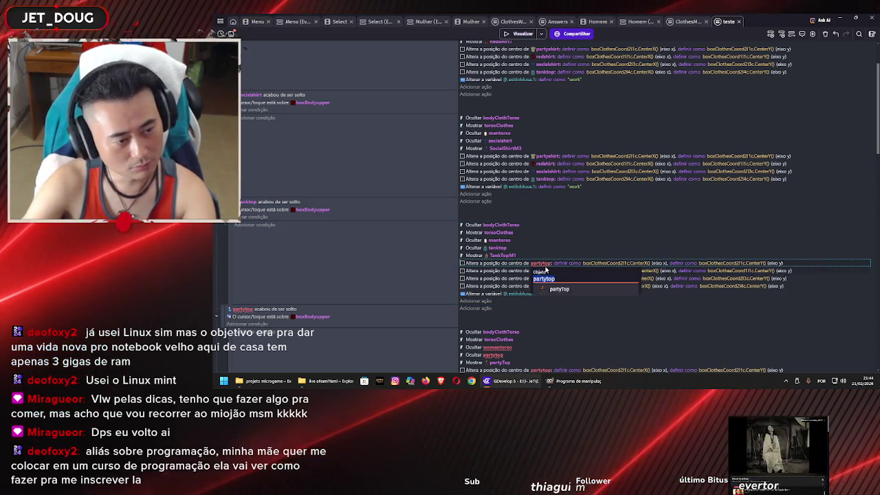
{"action": "left_click", "coordinate": [549, 287]}
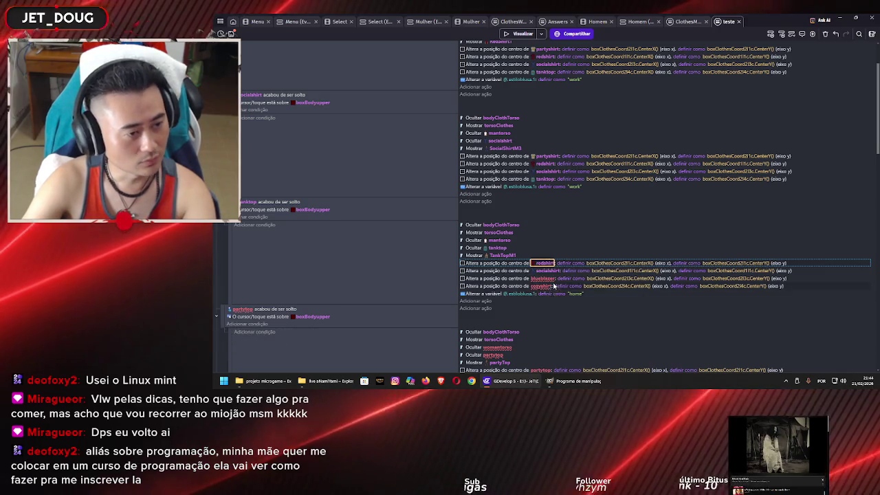
{"action": "left_click", "coordinate": [547, 271]}
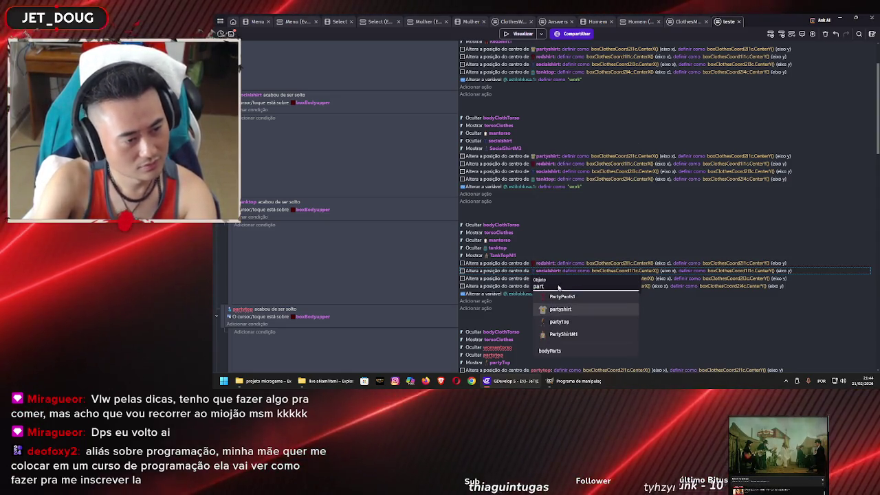
{"action": "key", "text": "Return"}
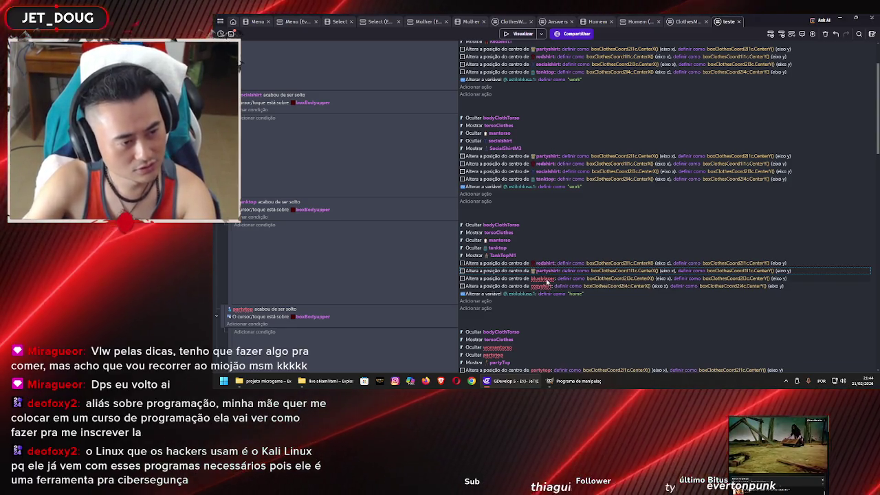
{"action": "left_click", "coordinate": [543, 279]}
{"action": "type", "text": "so"}
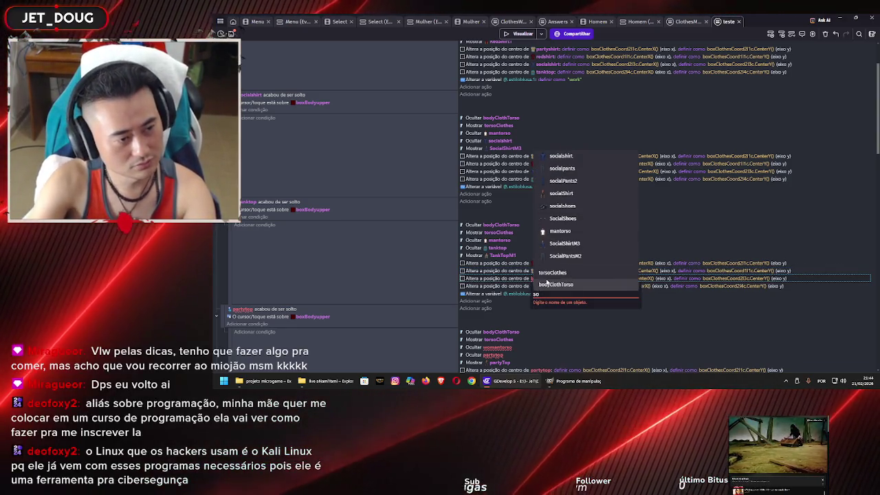
{"action": "key", "text": "Up"}
{"action": "key", "text": "Up"}
{"action": "key", "text": "Up"}
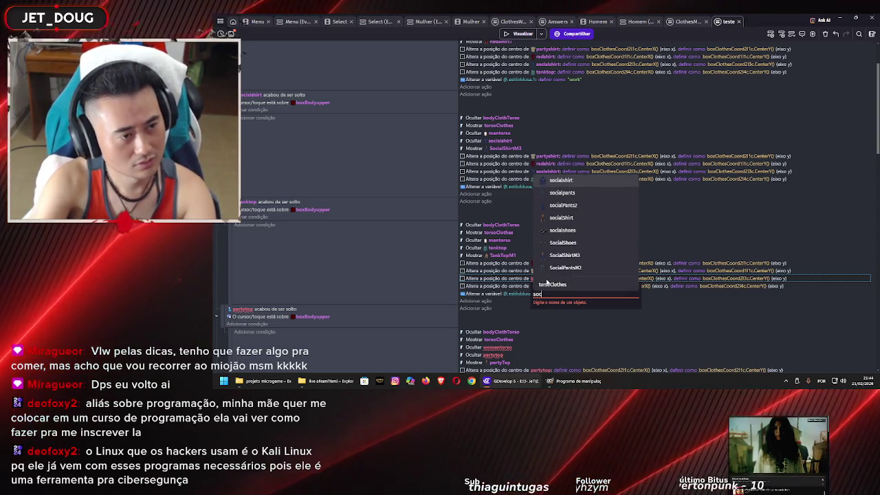
{"action": "key", "text": "Return"}
{"action": "left_click", "coordinate": [543, 287]}
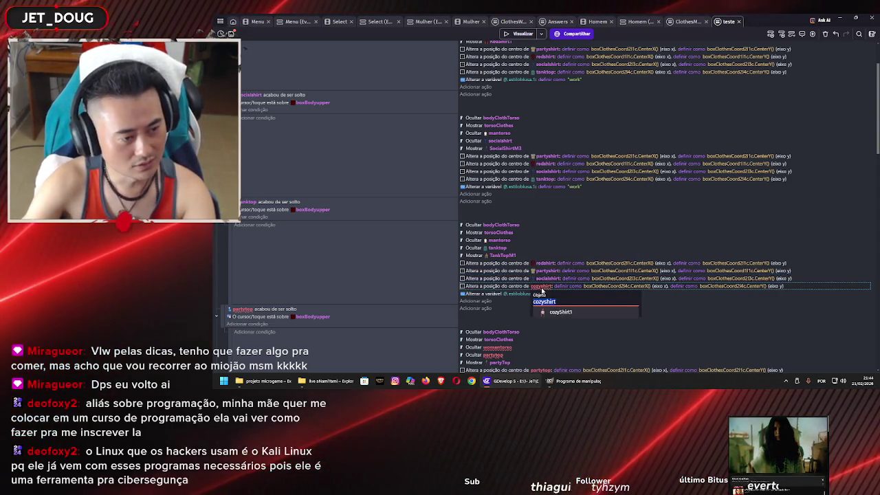
{"action": "type", "text": "tank"}
{"action": "key", "text": "Return"}
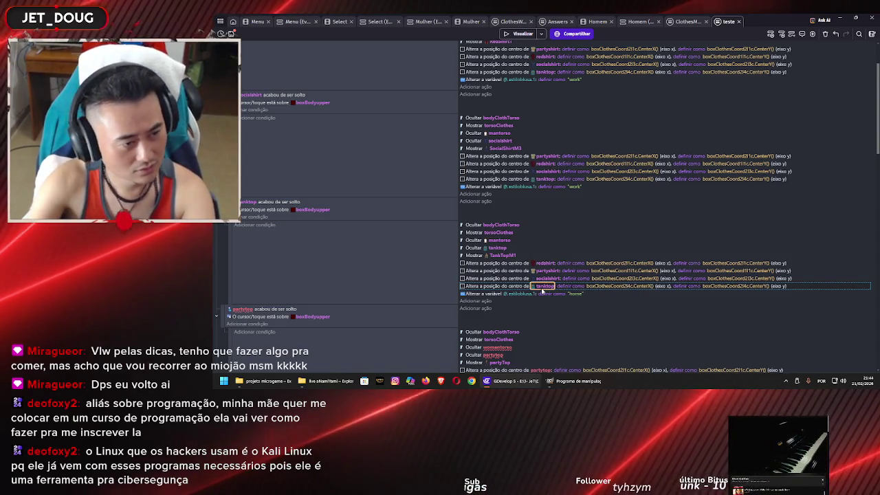
{"action": "left_click", "coordinate": [449, 251]}
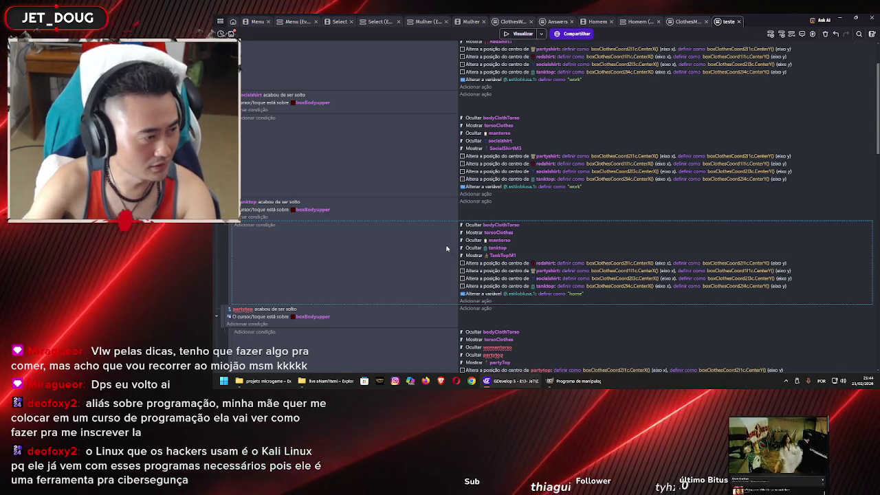
Step: Change the next event's drop condition object from partytop to redshirt
{"action": "scroll", "coordinate": [447, 250], "scroll_direction": "down", "scroll_amount": 3}
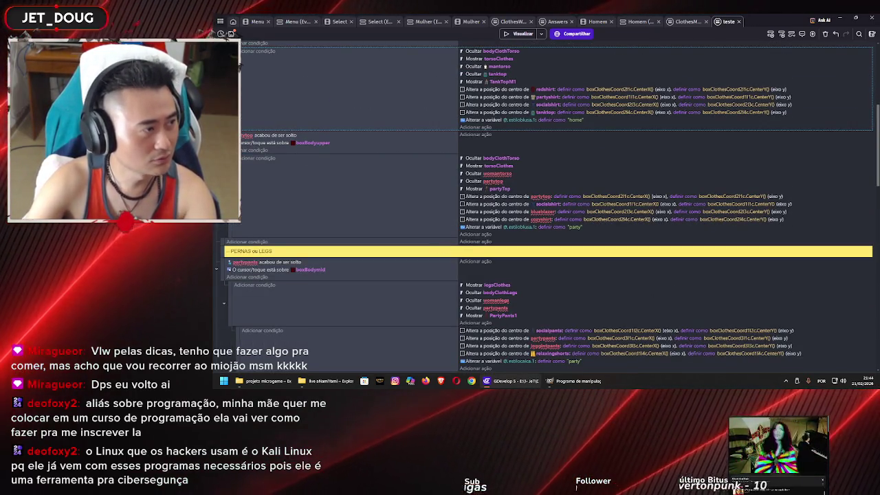
{"action": "left_click", "coordinate": [245, 135]}
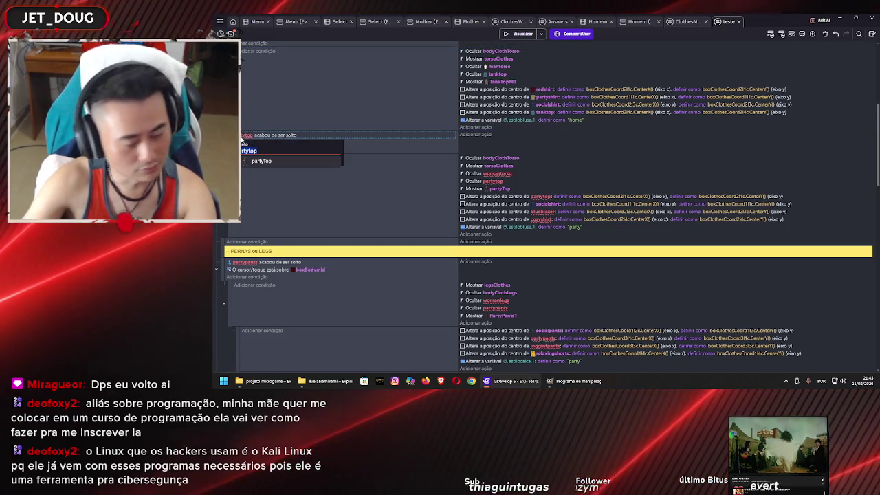
{"action": "type", "text": "redshirt"}
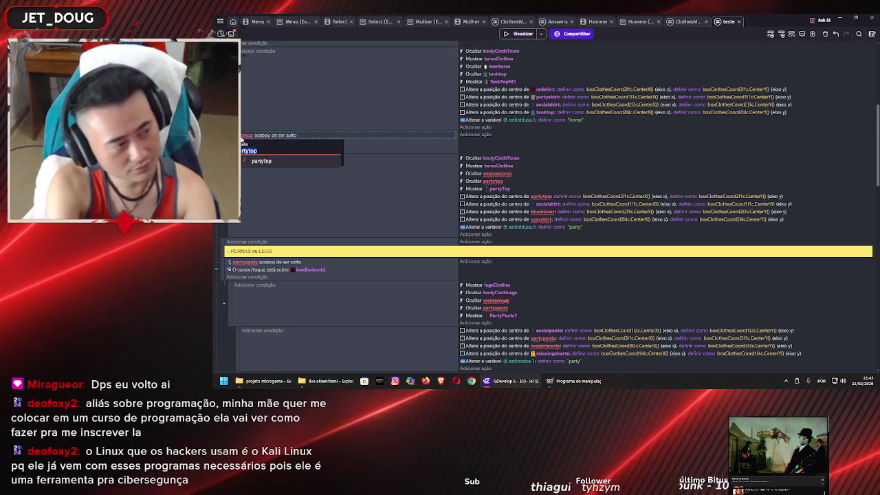
{"action": "key", "text": "Return"}
{"action": "scroll", "coordinate": [242, 137], "scroll_direction": "up", "scroll_amount": 5}
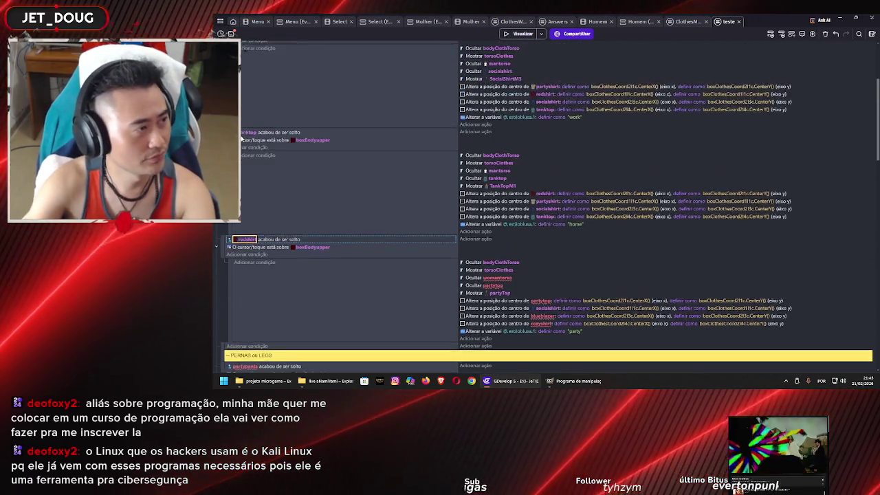
{"action": "scroll", "coordinate": [241, 135], "scroll_direction": "down", "scroll_amount": 5}
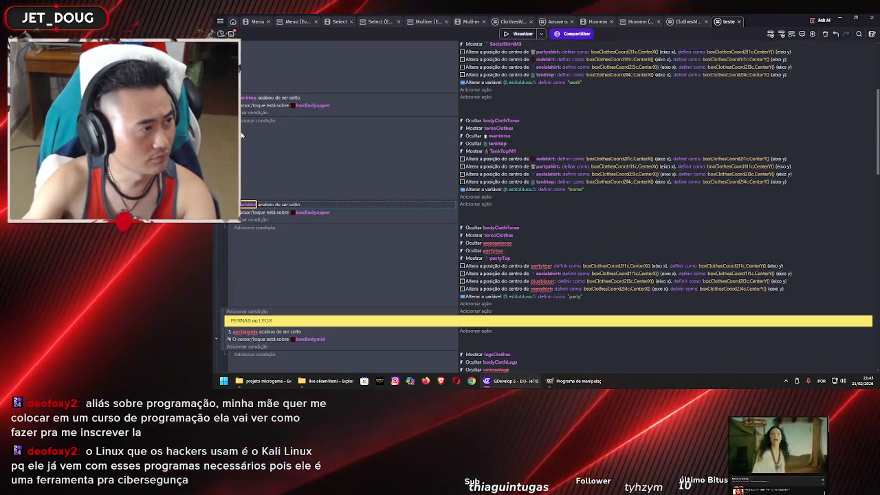
{"action": "scroll", "coordinate": [242, 132], "scroll_direction": "up", "scroll_amount": 5}
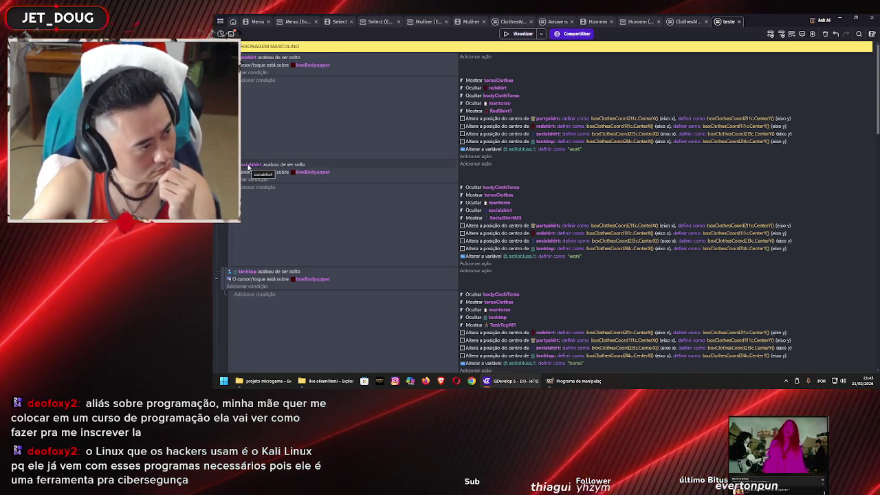
{"action": "scroll", "coordinate": [283, 110], "scroll_direction": "down", "scroll_amount": 2}
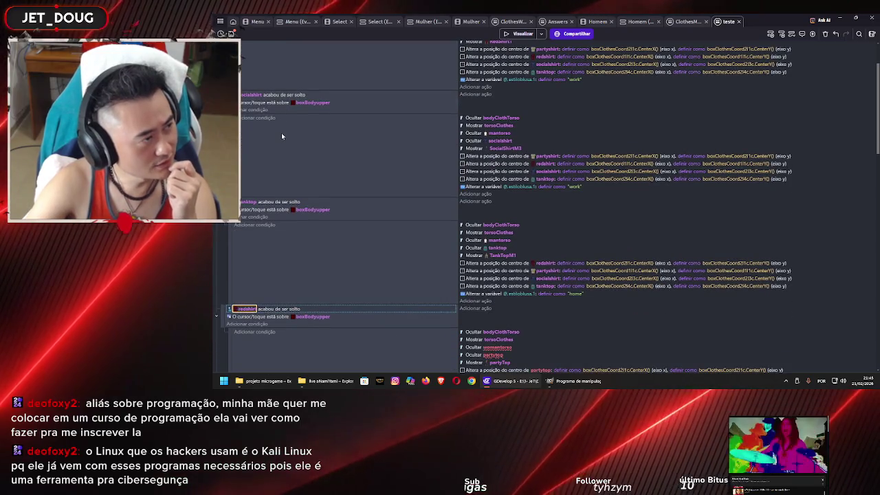
Step: Change the redshirt drop condition's object to partyshirt
{"action": "left_click", "coordinate": [246, 309]}
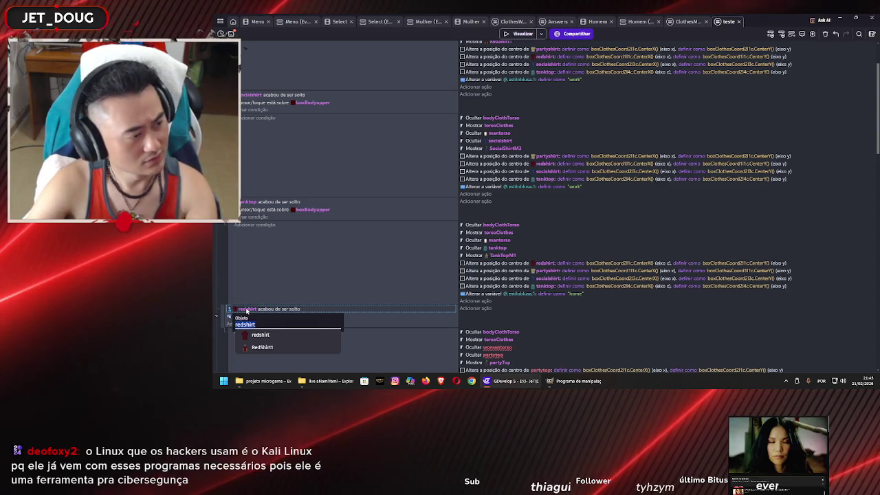
{"action": "type", "text": "part"}
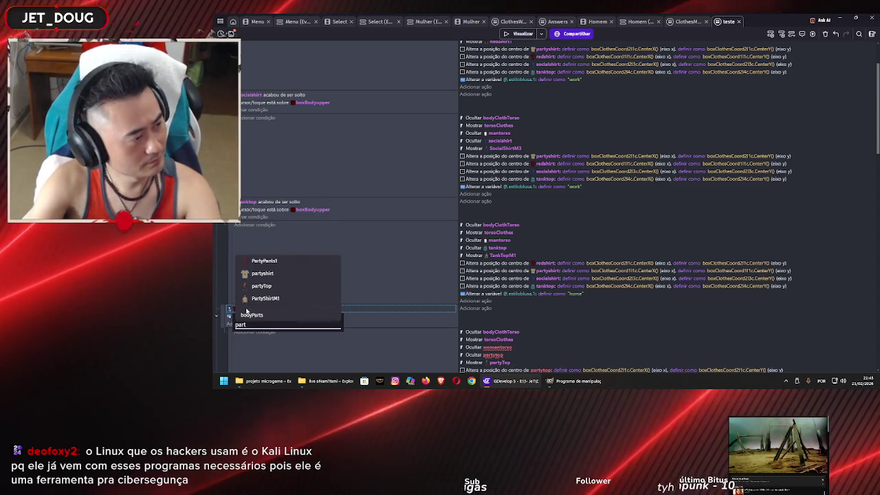
{"action": "left_click", "coordinate": [246, 314]}
{"action": "scroll", "coordinate": [303, 277], "scroll_direction": "up", "scroll_amount": 2}
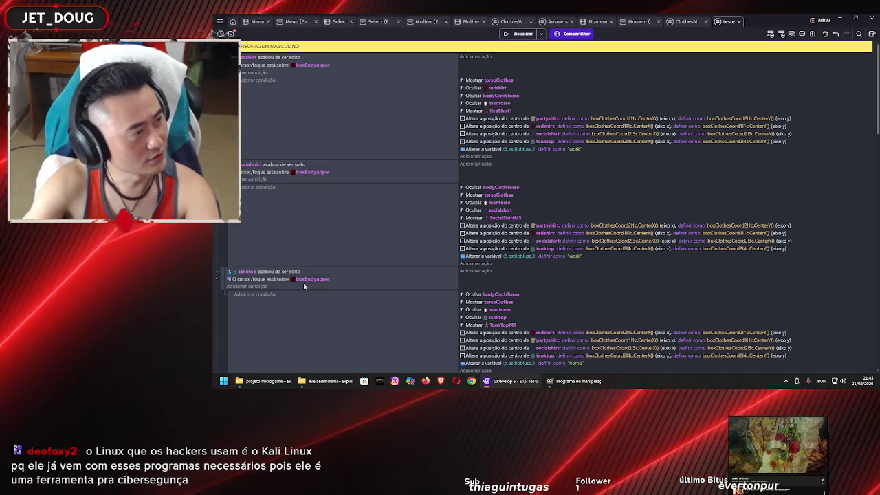
{"action": "scroll", "coordinate": [304, 278], "scroll_direction": "down", "scroll_amount": 5}
Step: Make the event's hide action target mantorso instead of womantorso
{"action": "left_click", "coordinate": [492, 243]}
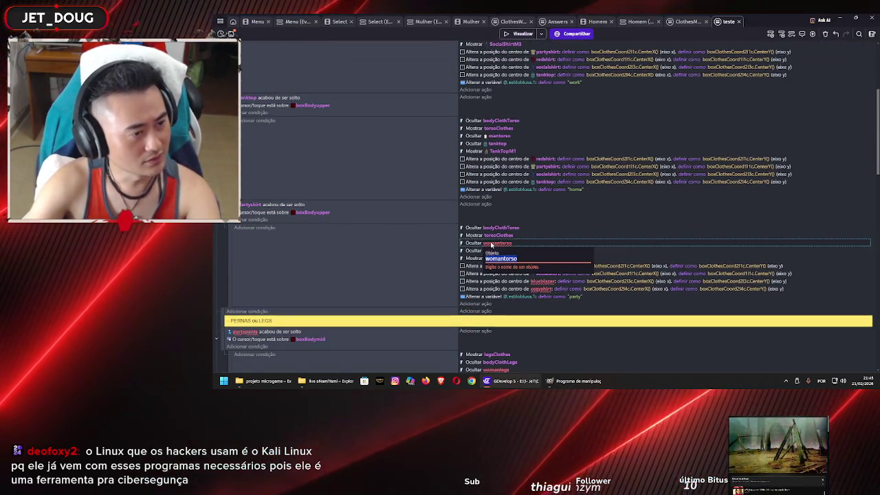
{"action": "key", "text": "Delete"}
{"action": "key", "text": "Delete"}
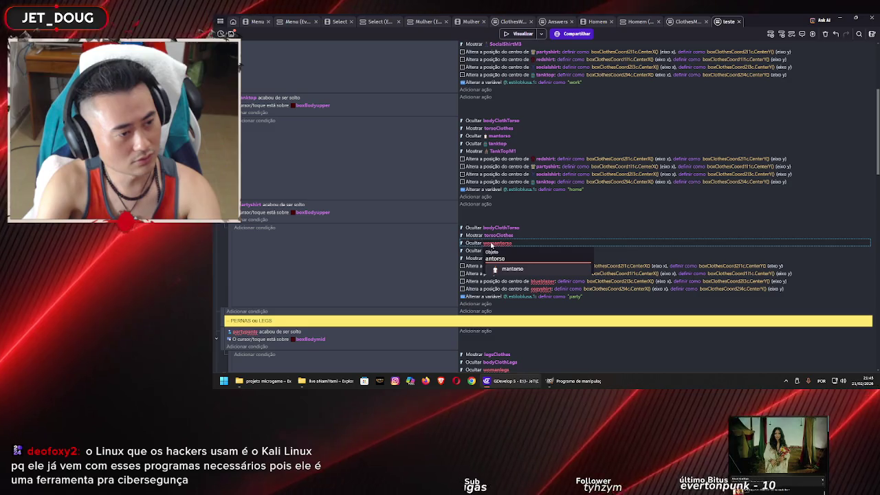
{"action": "key", "text": "Return"}
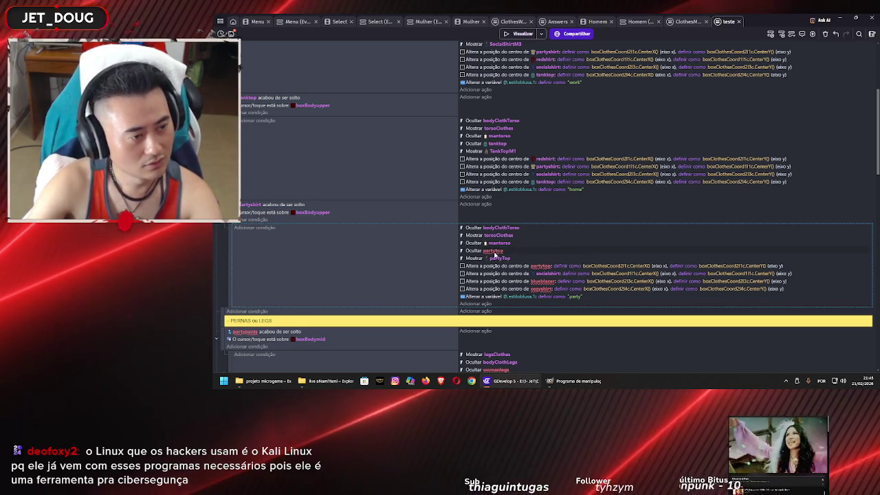
Step: Set the second hide action's object to partyshirt
{"action": "left_click", "coordinate": [498, 252]}
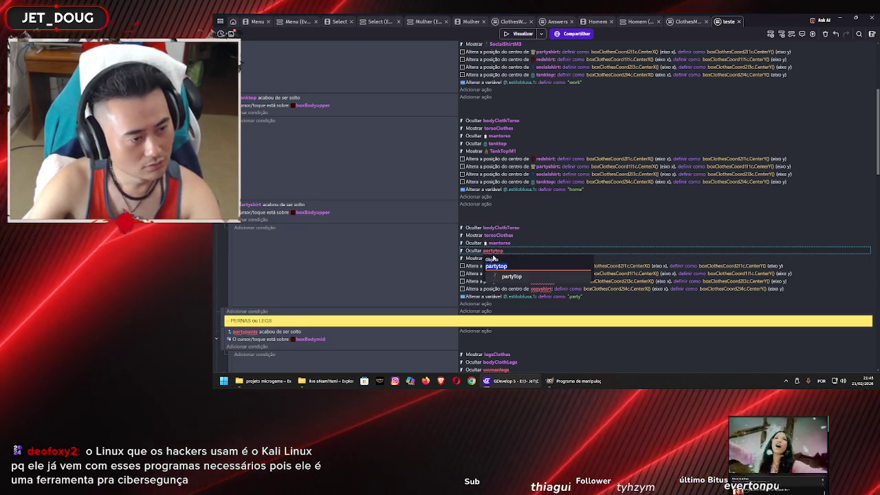
{"action": "type", "text": "part"}
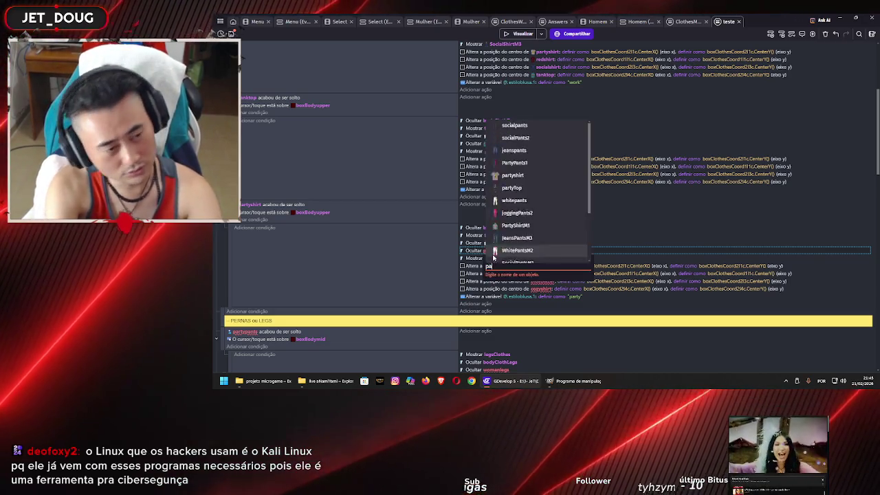
{"action": "key", "text": "Down"}
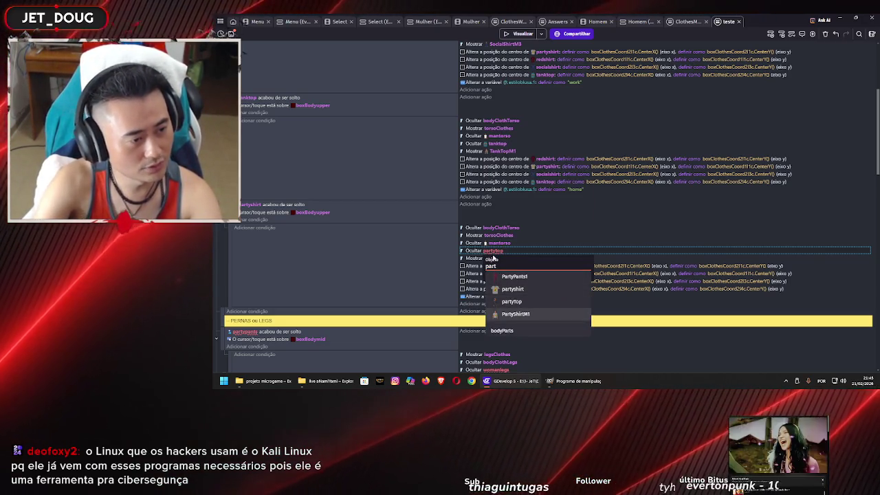
{"action": "key", "text": "Up"}
{"action": "key", "text": "Up"}
{"action": "key", "text": "Return"}
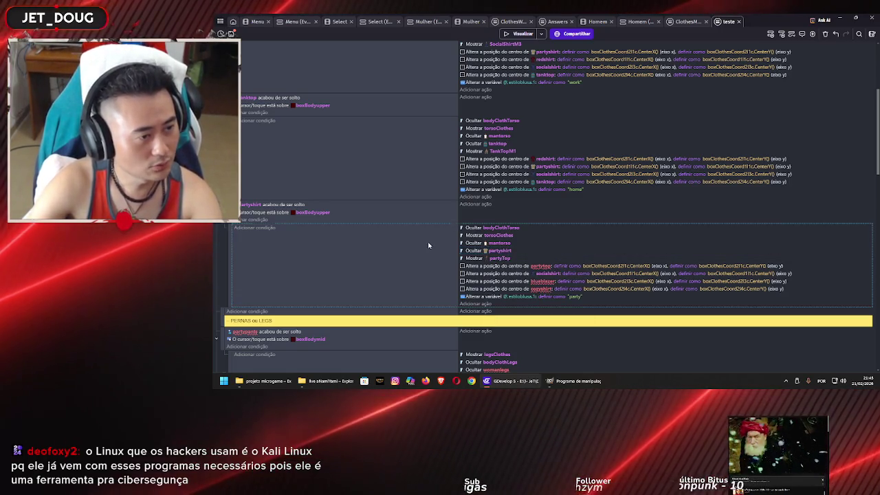
Step: Replace the shown partyTop object with PartyShirtM1
{"action": "left_click", "coordinate": [500, 259]}
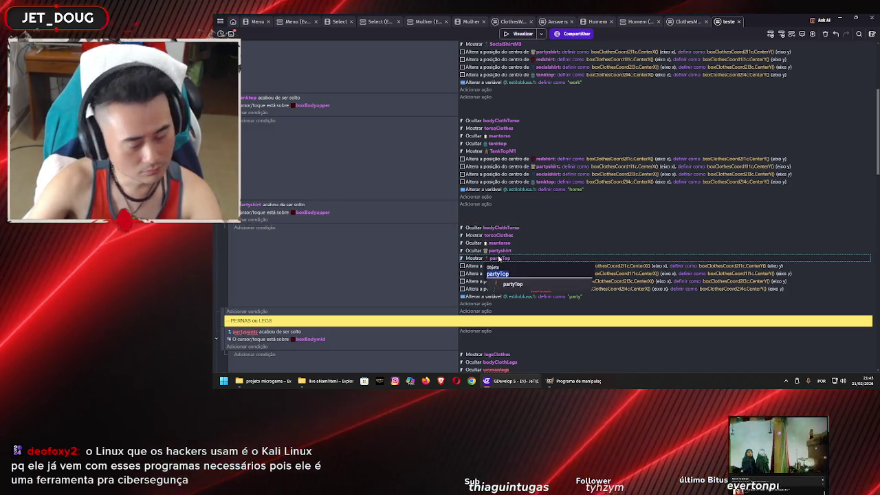
{"action": "type", "text": "part"}
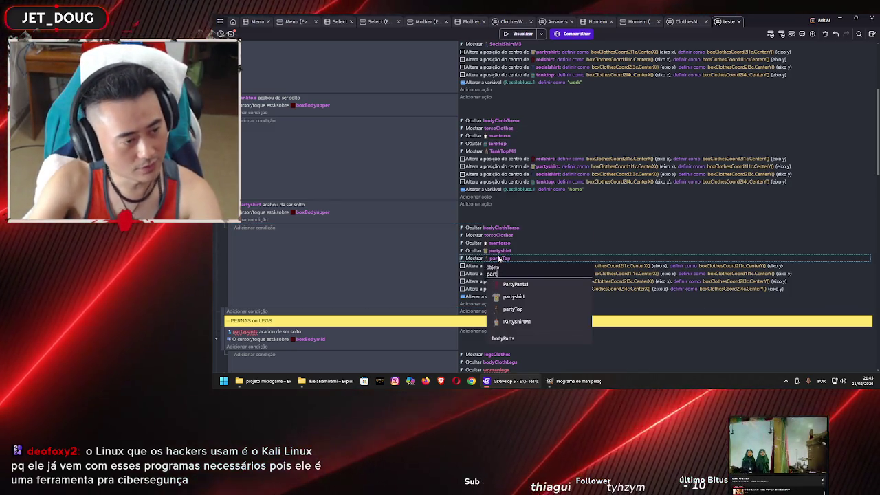
{"action": "key", "text": "Down"}
{"action": "key", "text": "Down"}
{"action": "key", "text": "Down"}
{"action": "key", "text": "Return"}
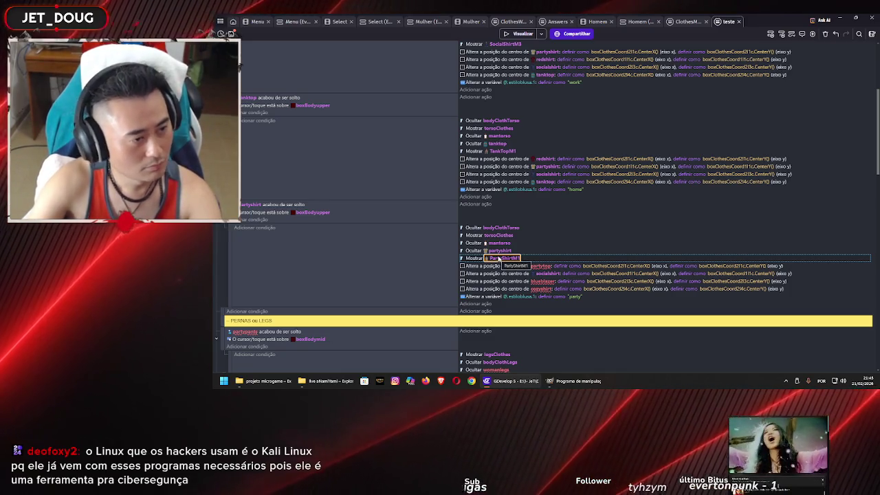
Step: Point the first two position actions at redshirt and partyshirt
{"action": "left_click", "coordinate": [543, 282]}
{"action": "left_click", "coordinate": [542, 273]}
{"action": "type", "text": "red"}
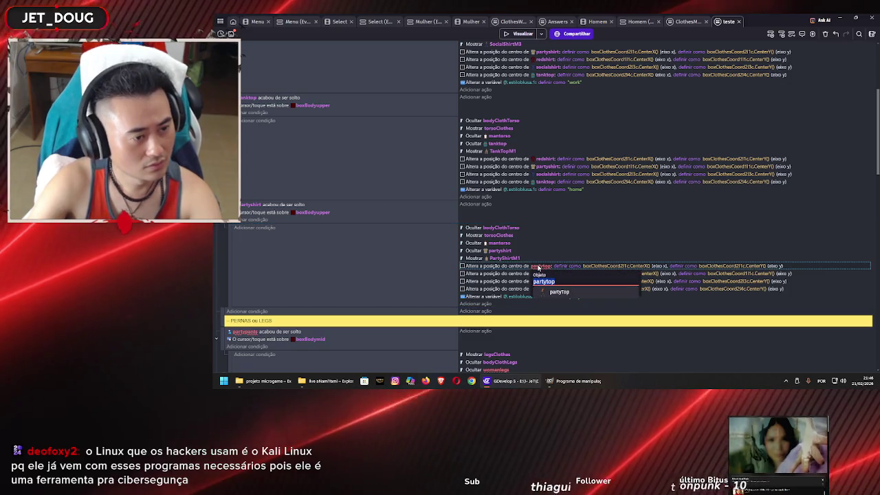
{"action": "key", "text": "Return"}
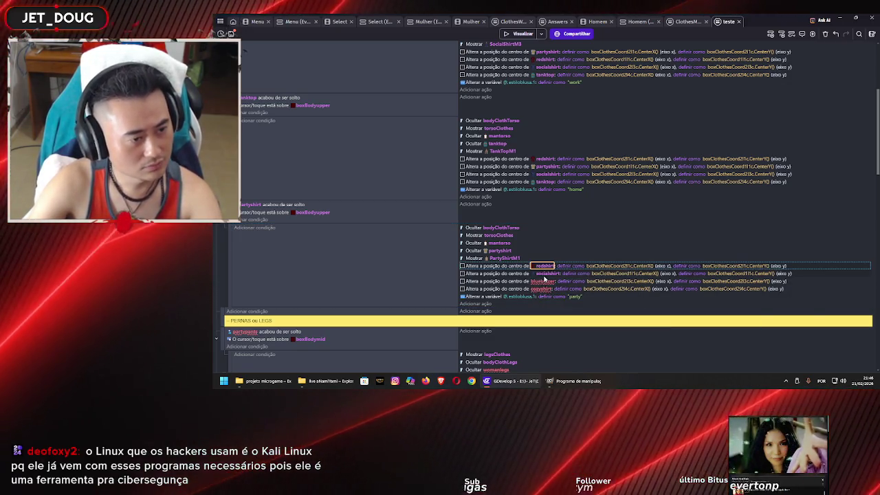
{"action": "left_click", "coordinate": [544, 273]}
{"action": "type", "text": "party"}
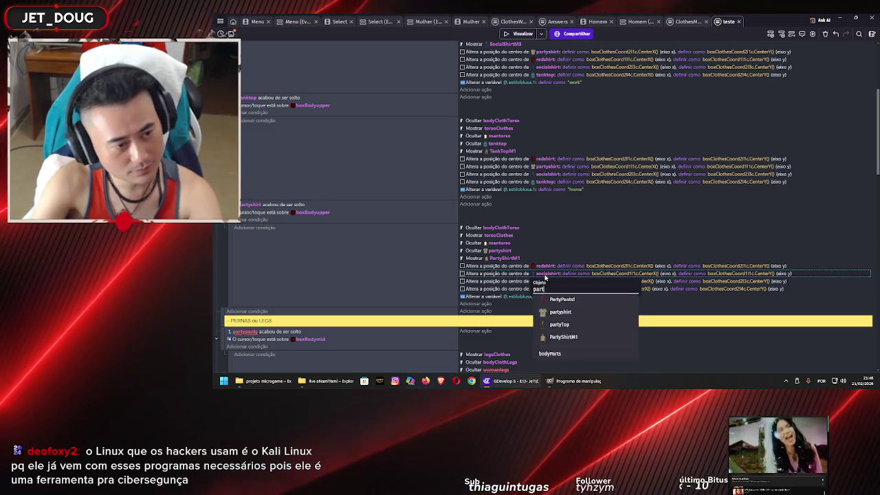
{"action": "key", "text": "Return"}
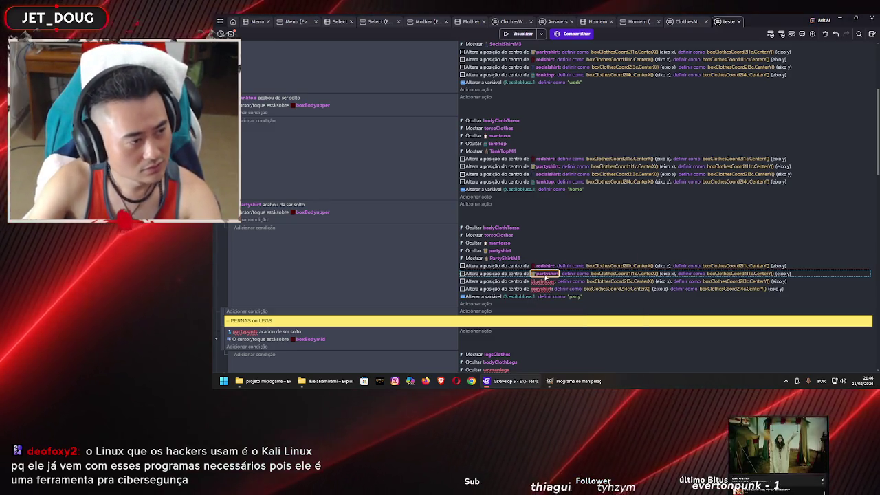
Step: Point the third and fourth position actions at socialshirt and tanktop
{"action": "left_click", "coordinate": [550, 282]}
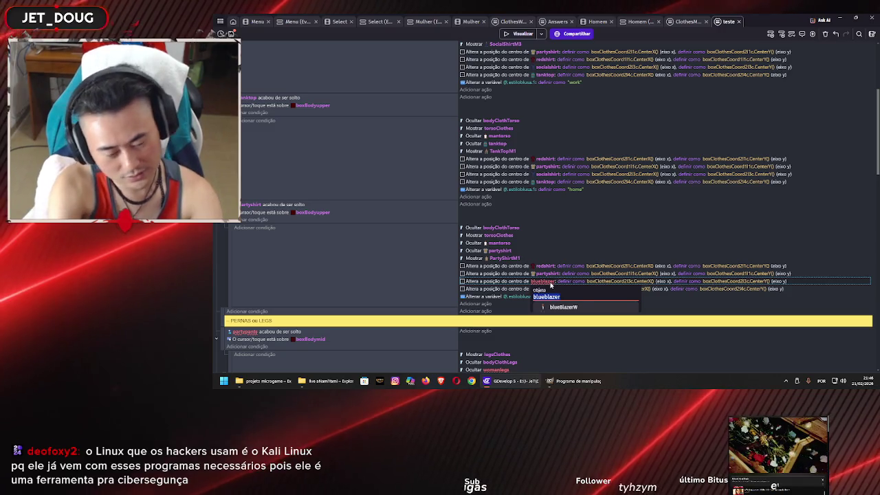
{"action": "type", "text": "soc"}
{"action": "key", "text": "Return"}
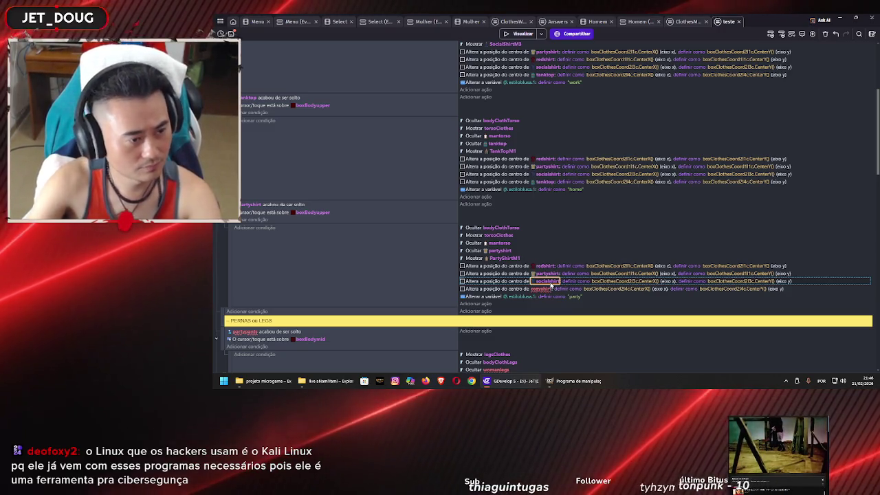
{"action": "left_click", "coordinate": [546, 289]}
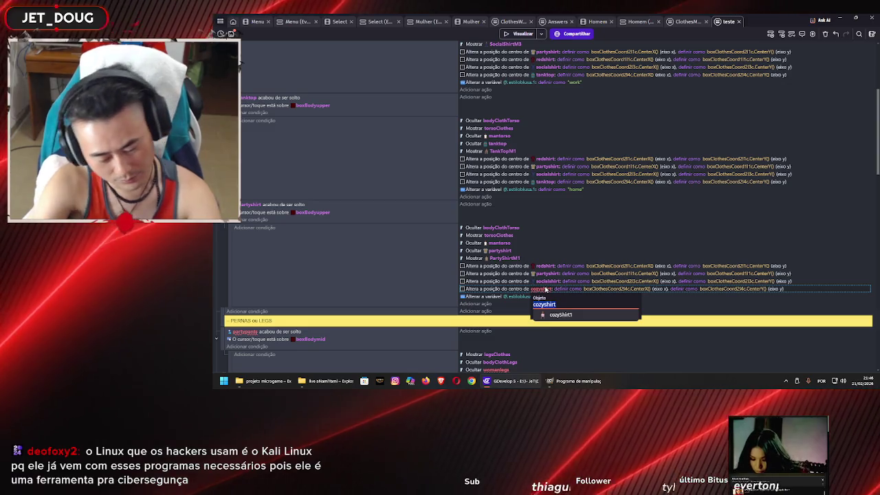
{"action": "type", "text": "tank"}
{"action": "key", "text": "Return"}
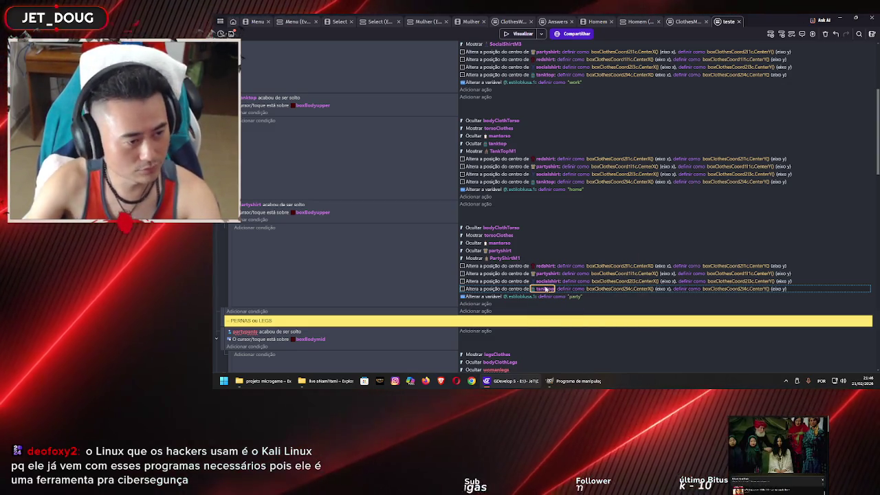
{"action": "left_click", "coordinate": [439, 284]}
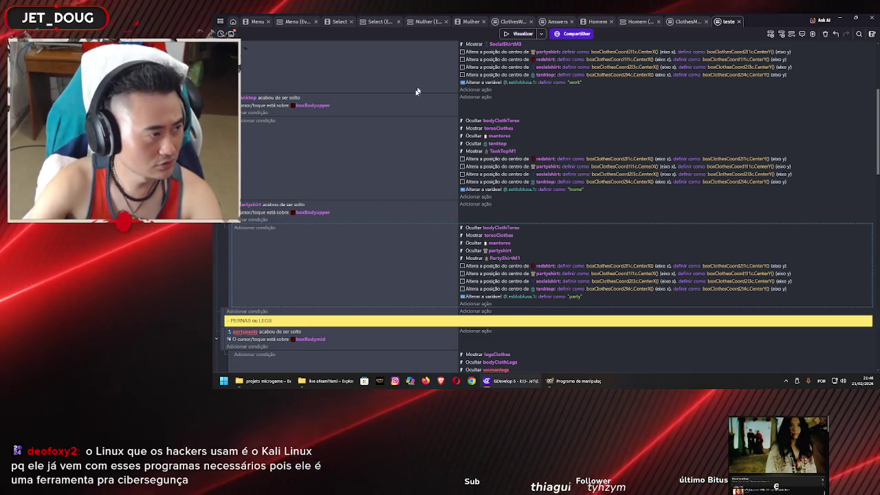
{"action": "scroll", "coordinate": [452, 231], "scroll_direction": "up", "scroll_amount": 5}
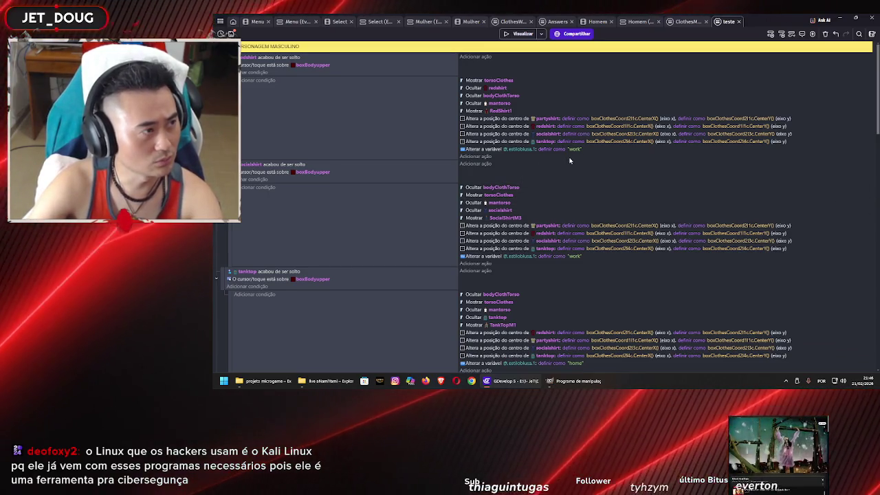
{"action": "scroll", "coordinate": [570, 161], "scroll_direction": "down", "scroll_amount": 1}
{"action": "scroll", "coordinate": [569, 161], "scroll_direction": "down", "scroll_amount": 1}
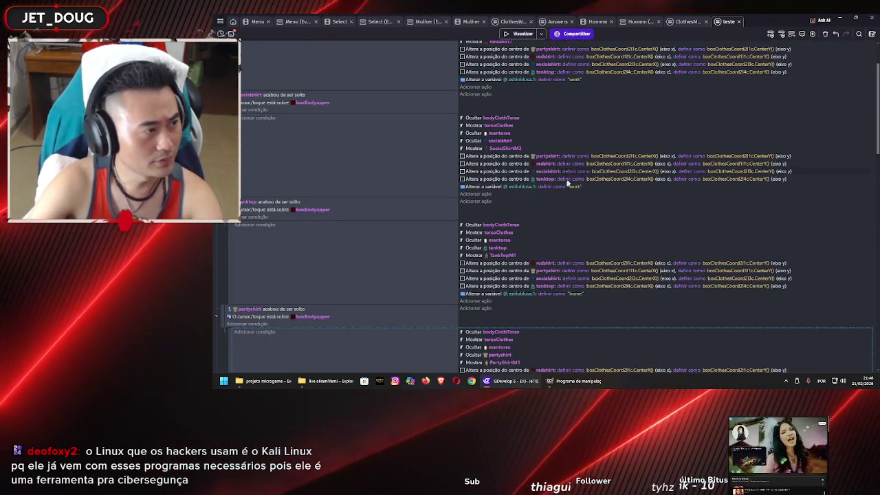
{"action": "scroll", "coordinate": [562, 191], "scroll_direction": "up", "scroll_amount": 2}
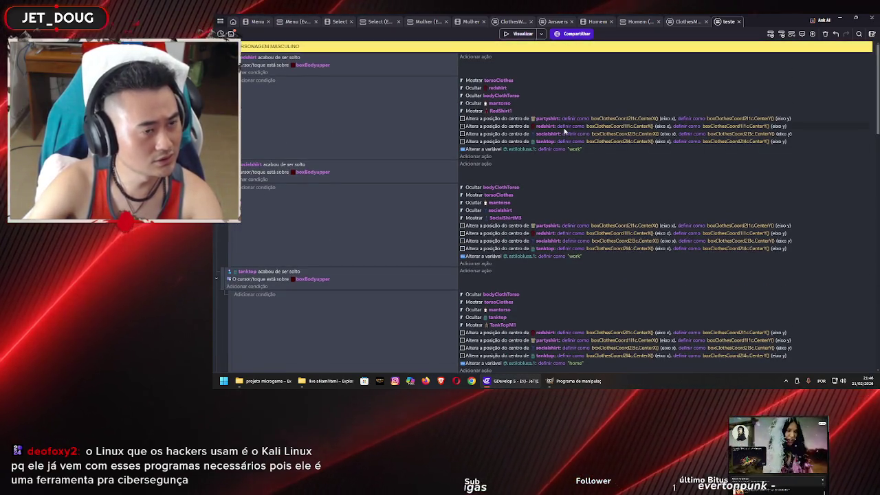
{"action": "scroll", "coordinate": [567, 144], "scroll_direction": "down", "scroll_amount": 8}
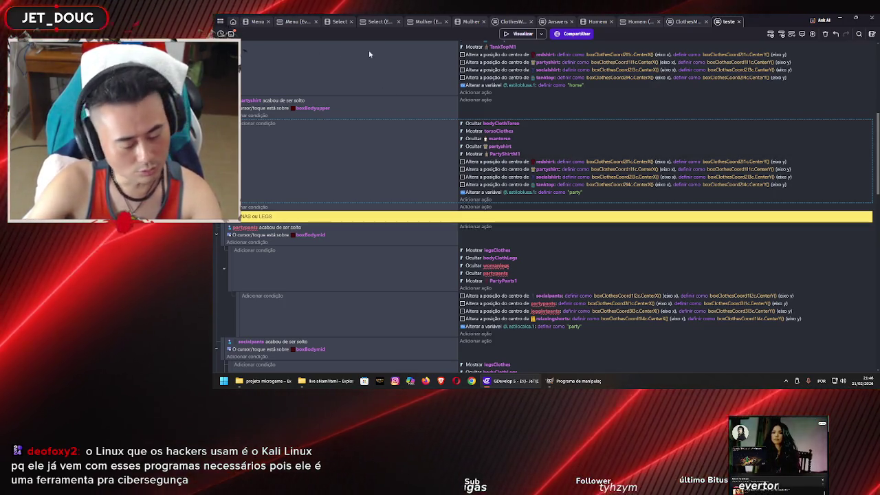
{"action": "scroll", "coordinate": [561, 192], "scroll_direction": "down", "scroll_amount": 3}
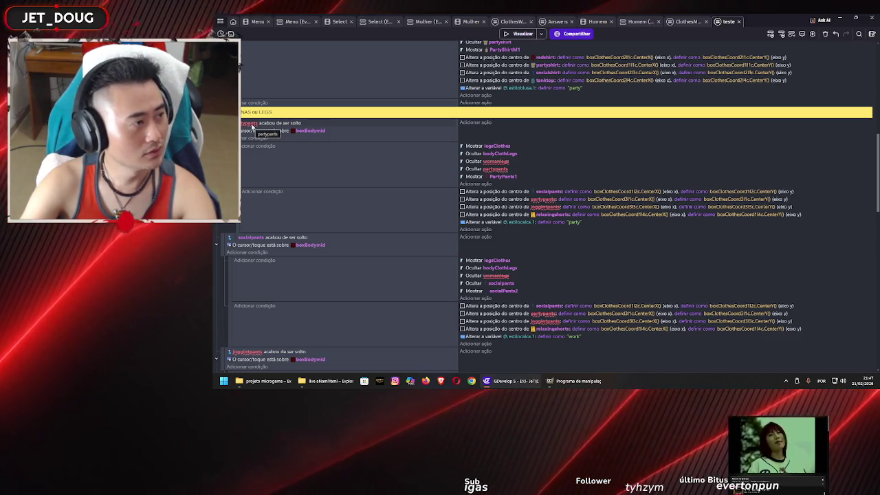
{"action": "scroll", "coordinate": [356, 186], "scroll_direction": "up", "scroll_amount": 5}
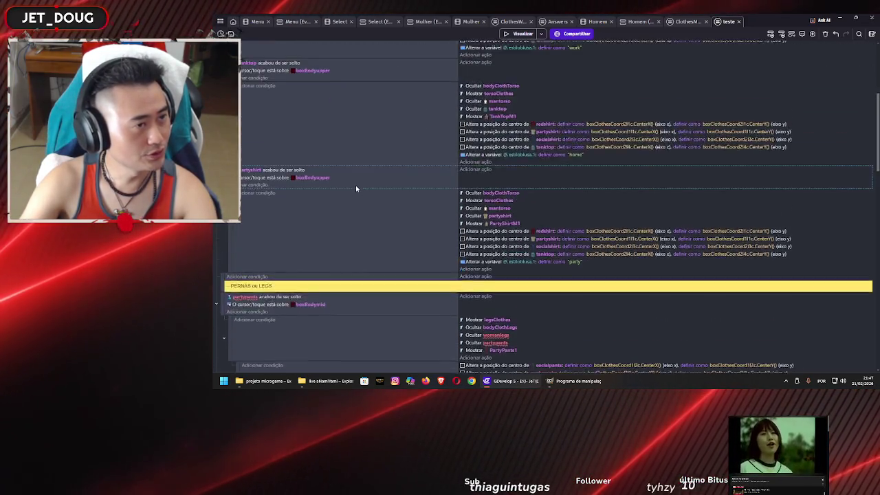
{"action": "scroll", "coordinate": [360, 172], "scroll_direction": "down", "scroll_amount": 5}
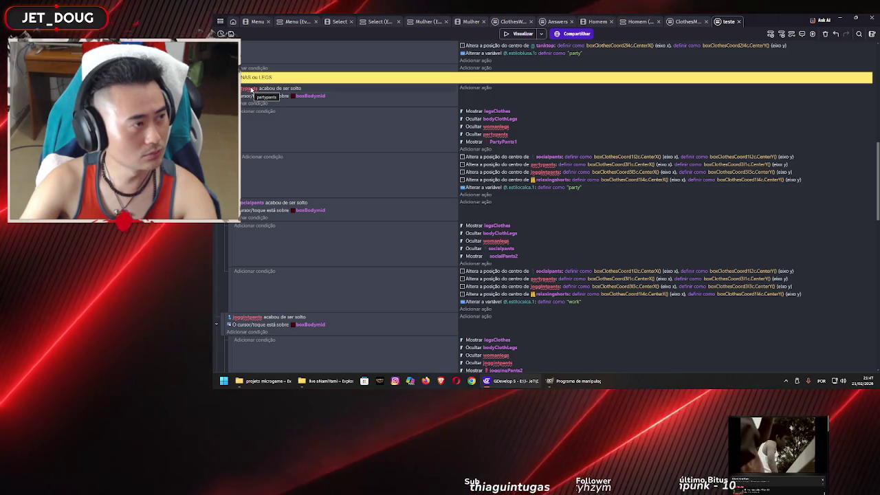
{"action": "left_click", "coordinate": [597, 21]}
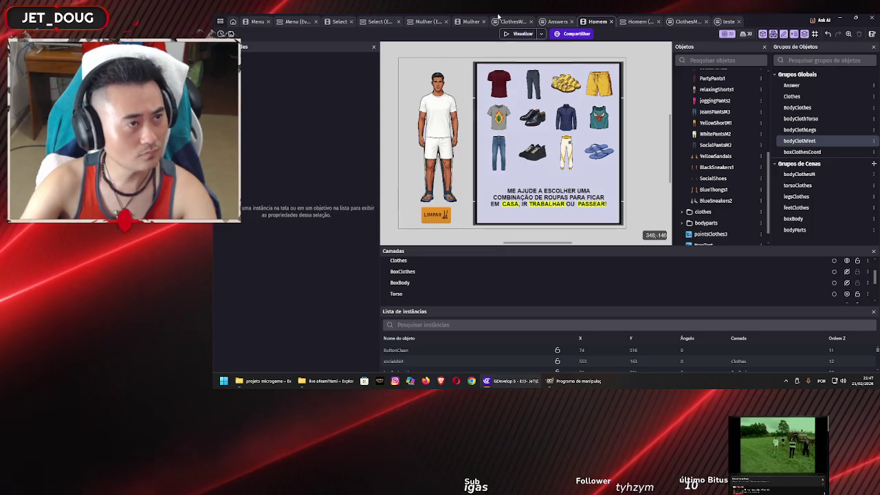
Step: Compare the Homem and Mulher scenes, zooming into the female canvas, then open the ClothesWoman events
{"action": "left_click", "coordinate": [468, 22]}
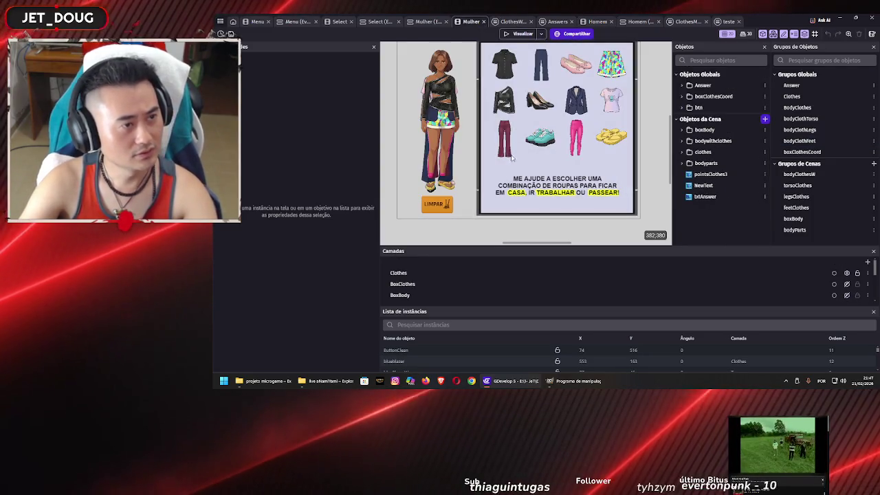
{"action": "left_click", "coordinate": [597, 22]}
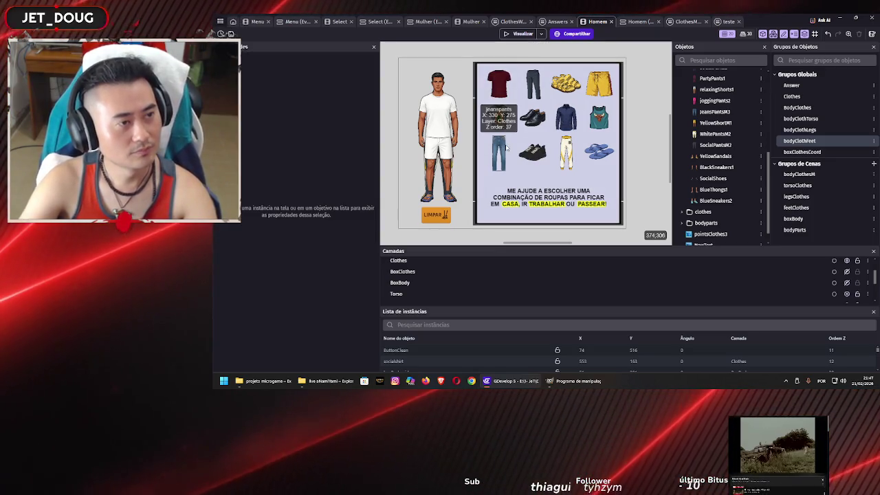
{"action": "left_click", "coordinate": [466, 21]}
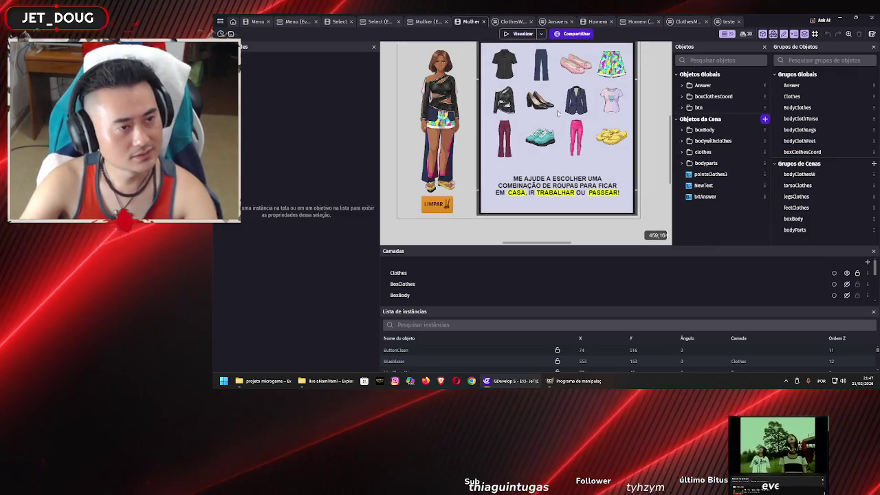
{"action": "left_click", "coordinate": [637, 21]}
{"action": "left_click", "coordinate": [597, 21]}
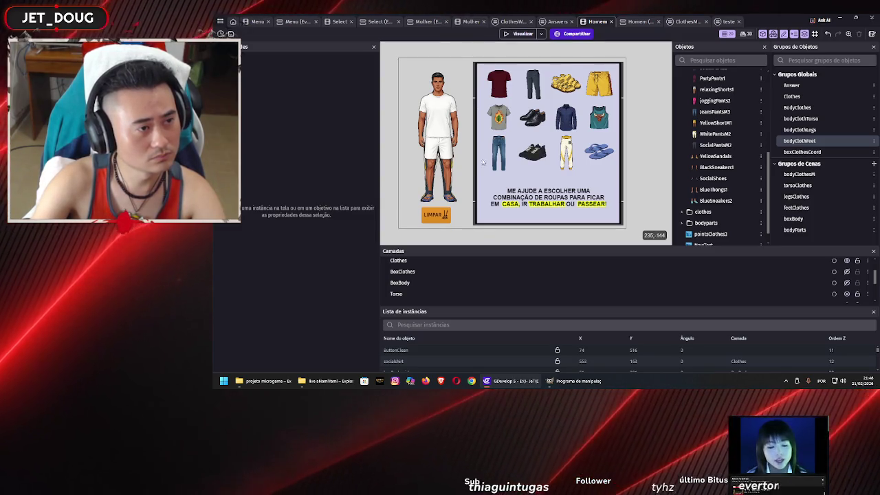
{"action": "left_click", "coordinate": [467, 21]}
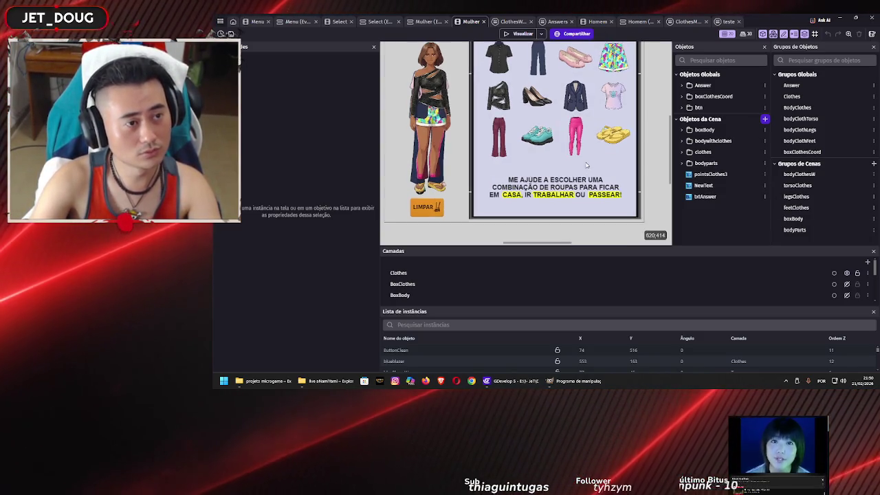
{"action": "key", "text": "ctrl+plus"}
{"action": "key", "text": "ctrl+plus"}
{"action": "key", "text": "ctrl+plus"}
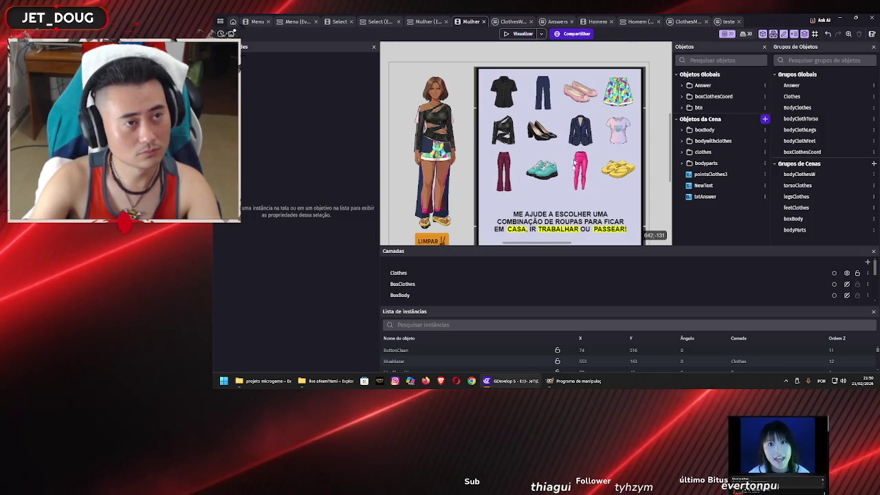
{"action": "key", "text": "ctrl+Tab"}
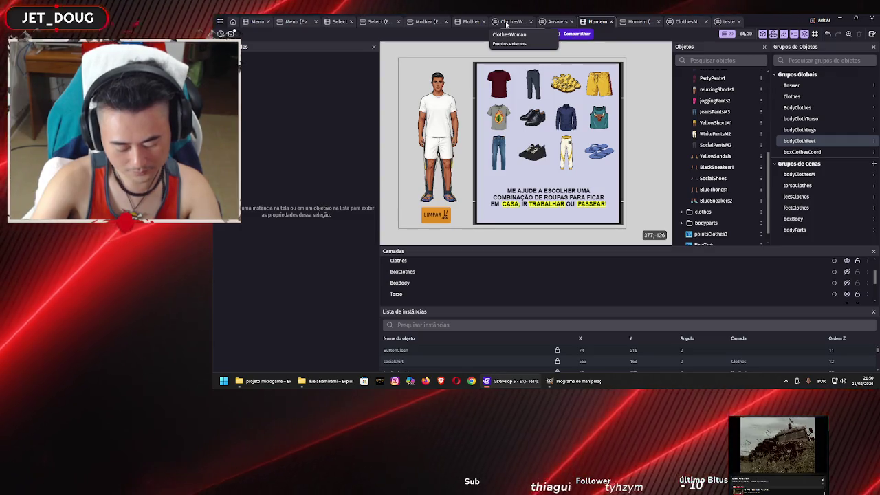
{"action": "left_click", "coordinate": [506, 22]}
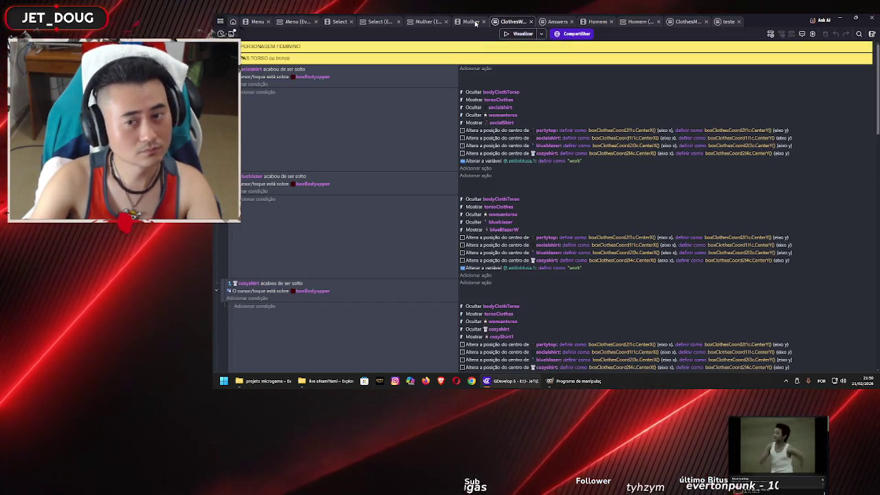
Step: Glance at the Mulher and Homem scenes, then return to the teste event sheet
{"action": "left_click", "coordinate": [474, 22]}
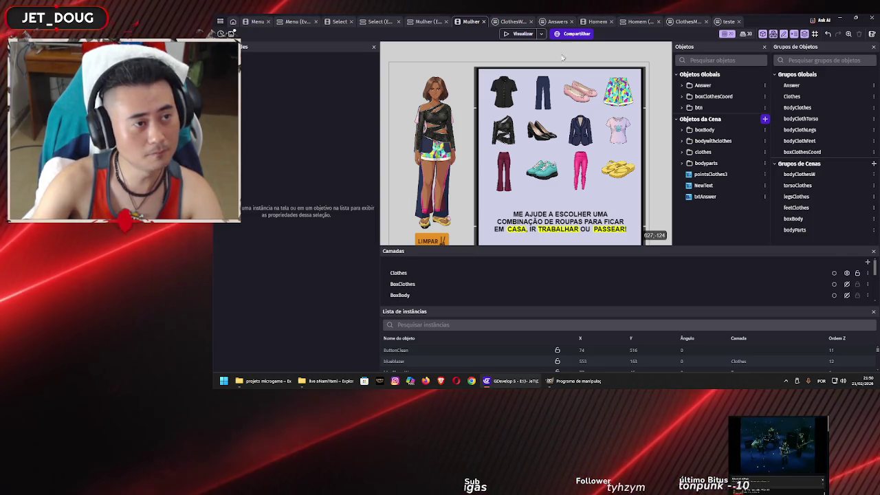
{"action": "left_click", "coordinate": [595, 22]}
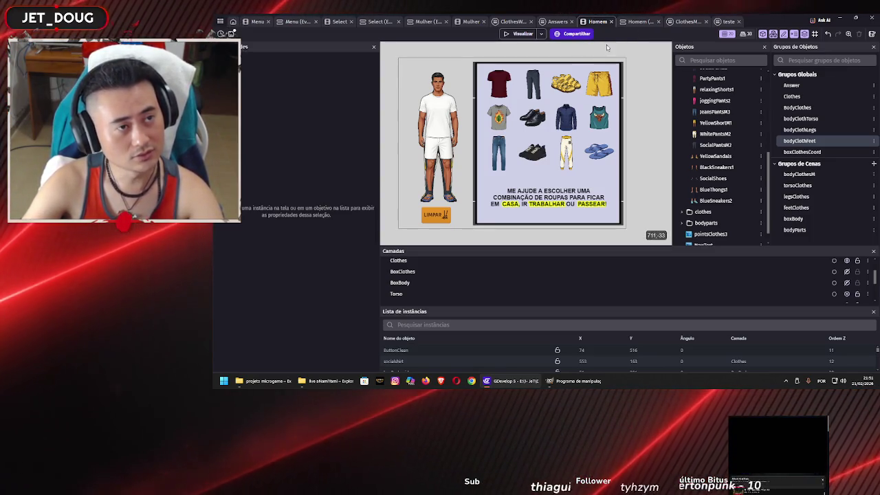
{"action": "left_click", "coordinate": [727, 22]}
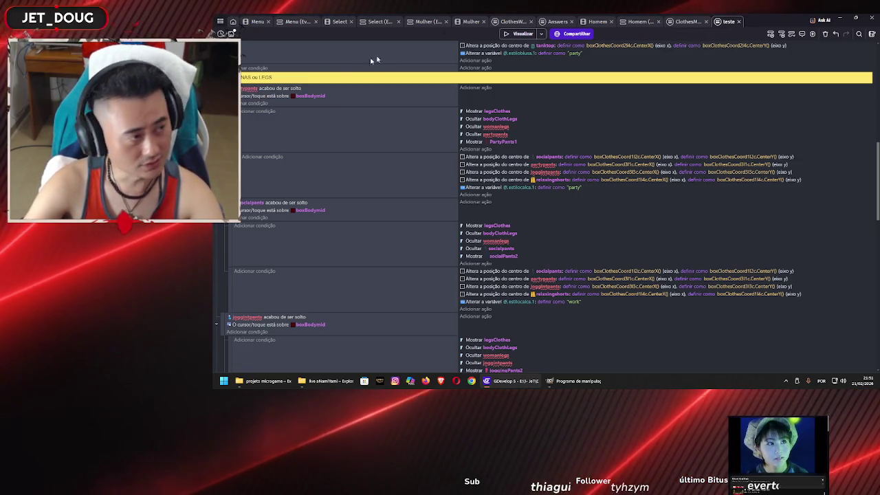
Step: Change the drop condition to jeanspants and make the hide actions target manlegs and jeanspants
{"action": "left_click", "coordinate": [246, 88]}
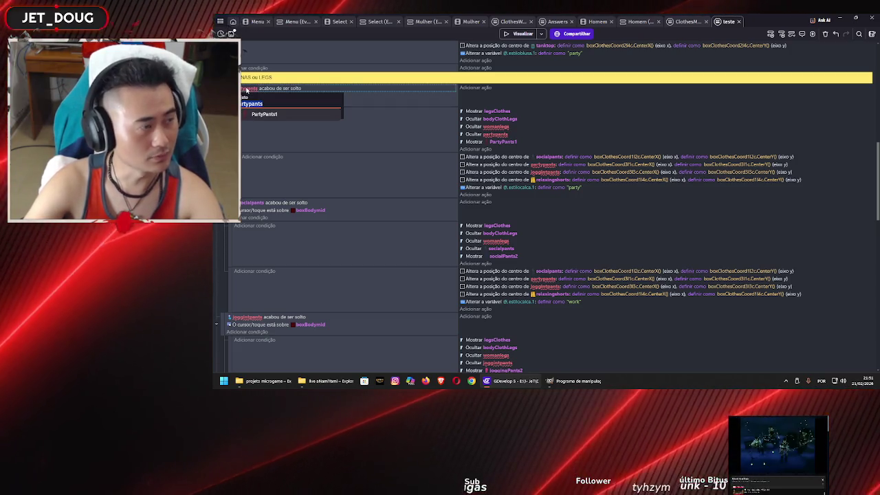
{"action": "type", "text": "j"}
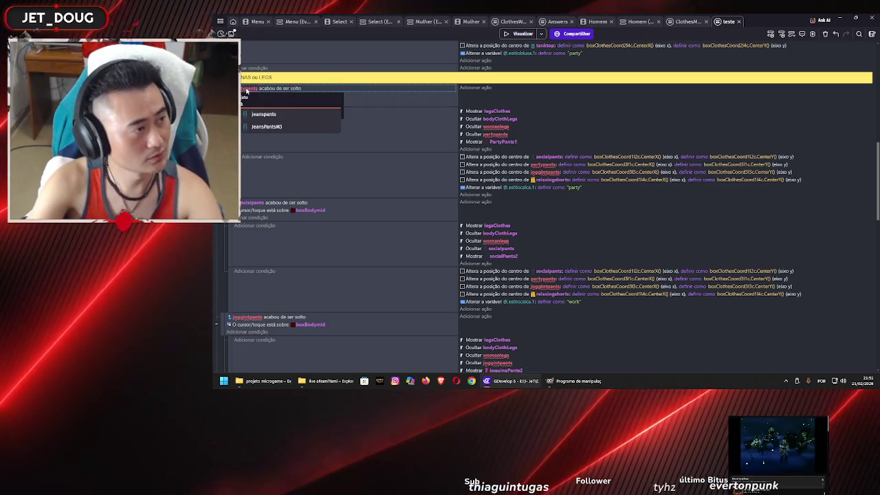
{"action": "left_click", "coordinate": [264, 114]}
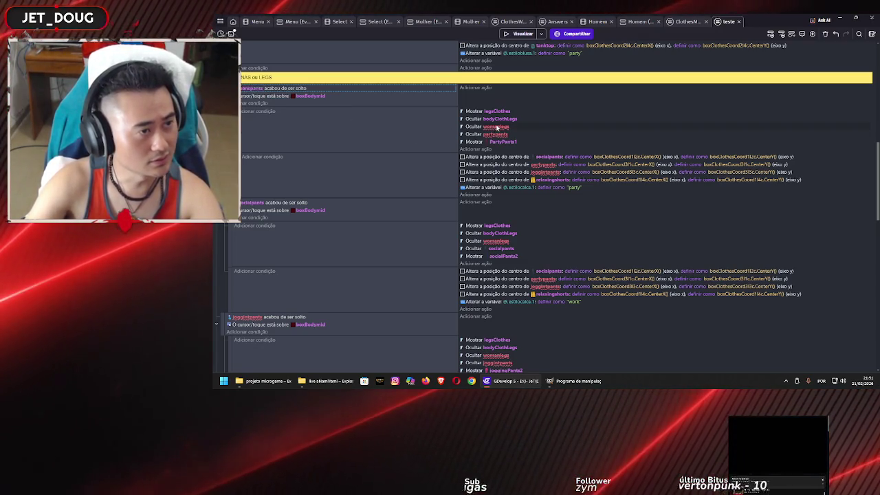
{"action": "left_click", "coordinate": [497, 128]}
{"action": "type", "text": "manlegs"}
{"action": "key", "text": "Return"}
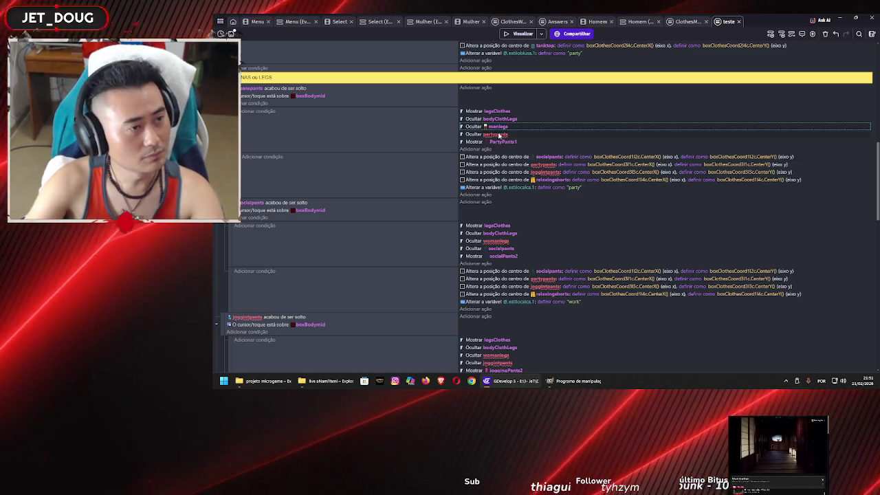
{"action": "left_click", "coordinate": [499, 135]}
{"action": "type", "text": "jea"}
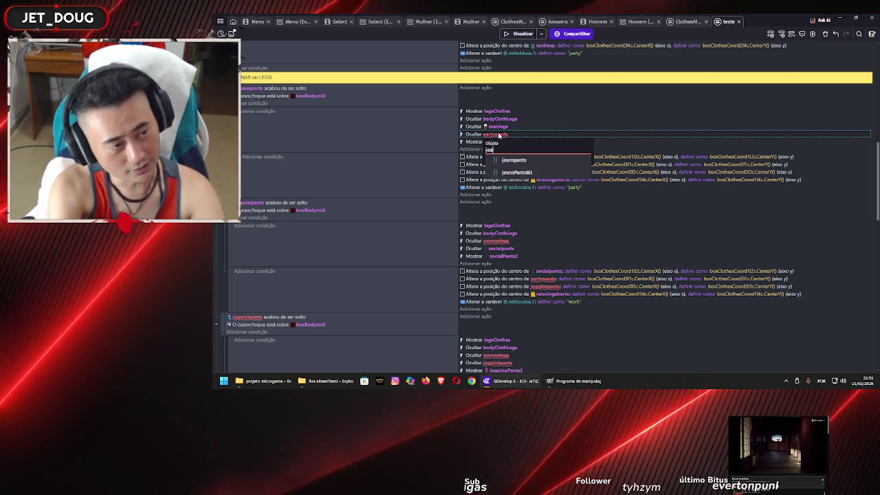
{"action": "key", "text": "Return"}
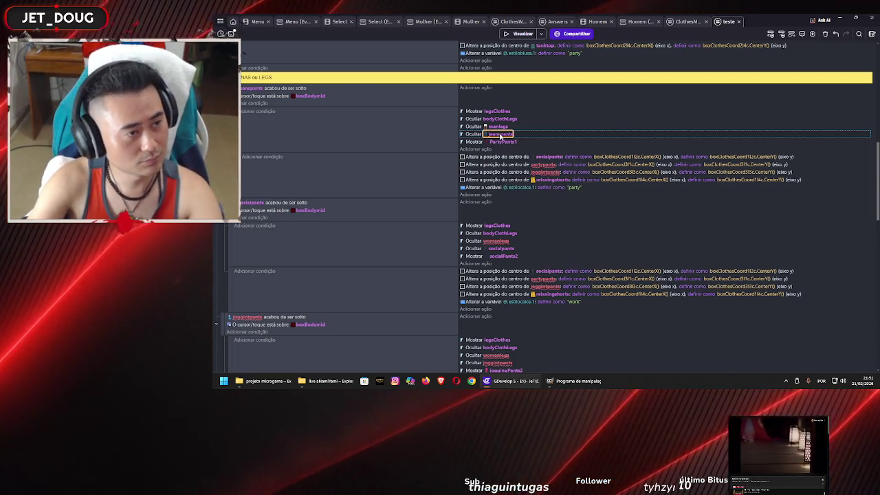
Step: Show JeansPantsM3 instead of PartyPants1
{"action": "left_click", "coordinate": [502, 142]}
{"action": "type", "text": "jea"}
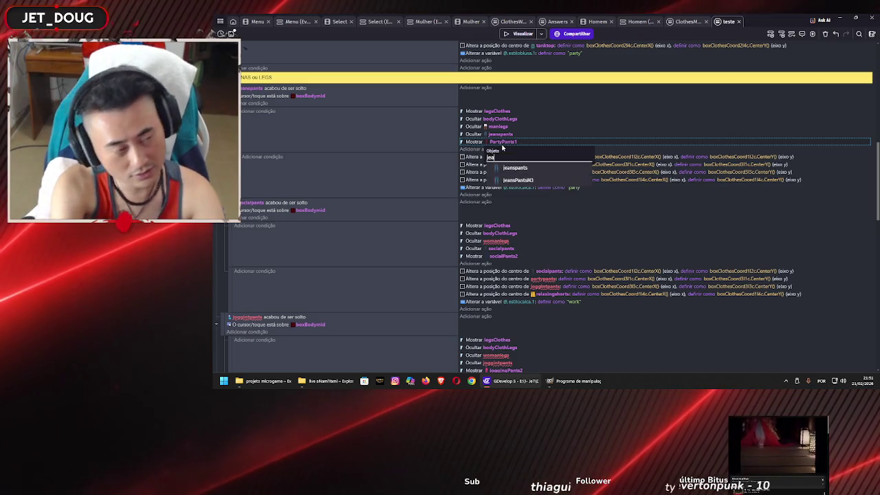
{"action": "key", "text": "Down"}
{"action": "key", "text": "Down"}
{"action": "key", "text": "Return"}
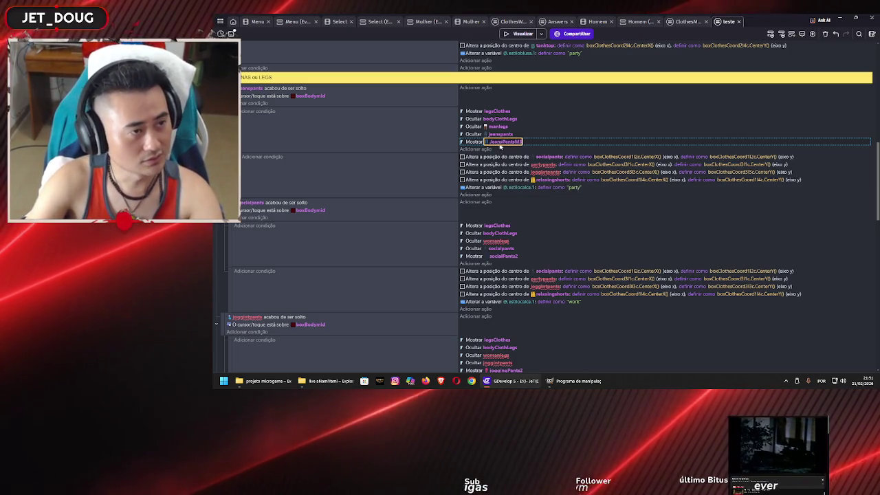
{"action": "left_click", "coordinate": [434, 139]}
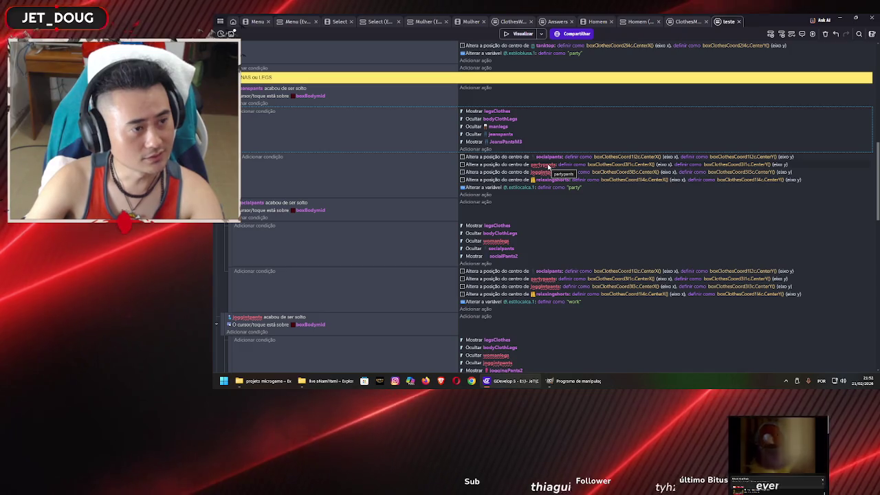
Step: Retarget the position actions to jeanspants and whitepants, then save the project
{"action": "left_click", "coordinate": [549, 166]}
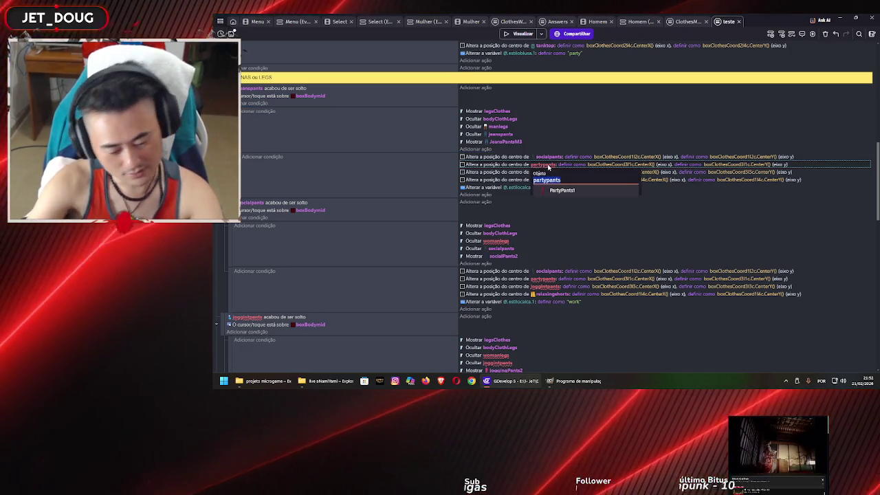
{"action": "type", "text": "jea"}
{"action": "key", "text": "Return"}
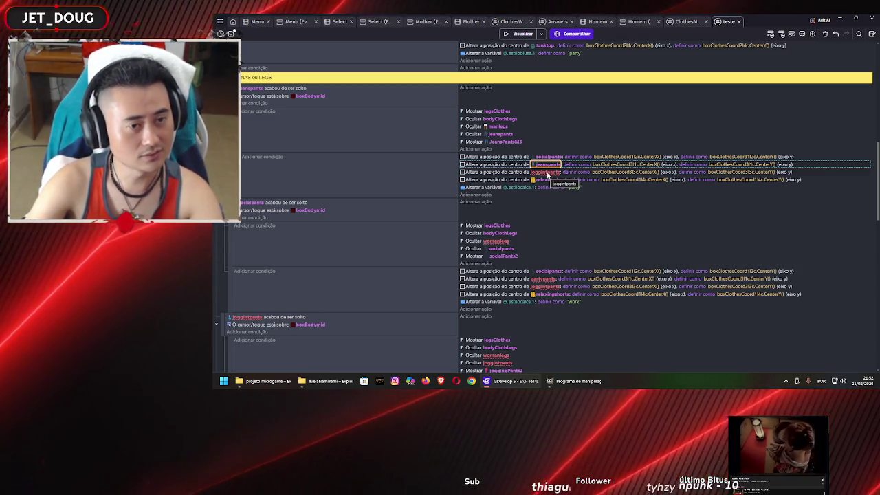
{"action": "left_click", "coordinate": [548, 173]}
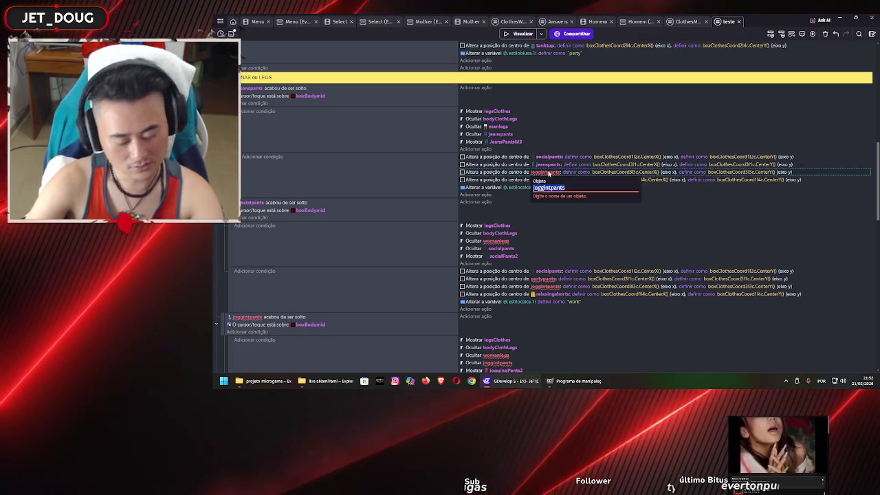
{"action": "type", "text": "shirt"}
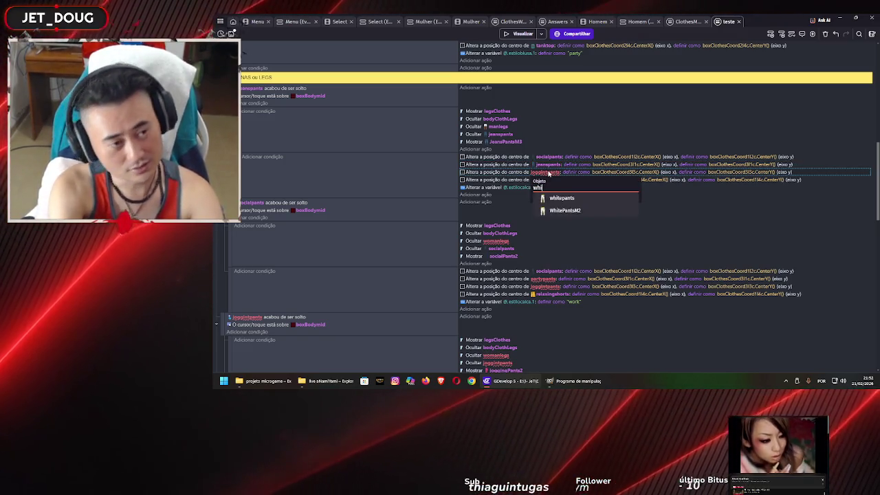
{"action": "key", "text": "Return"}
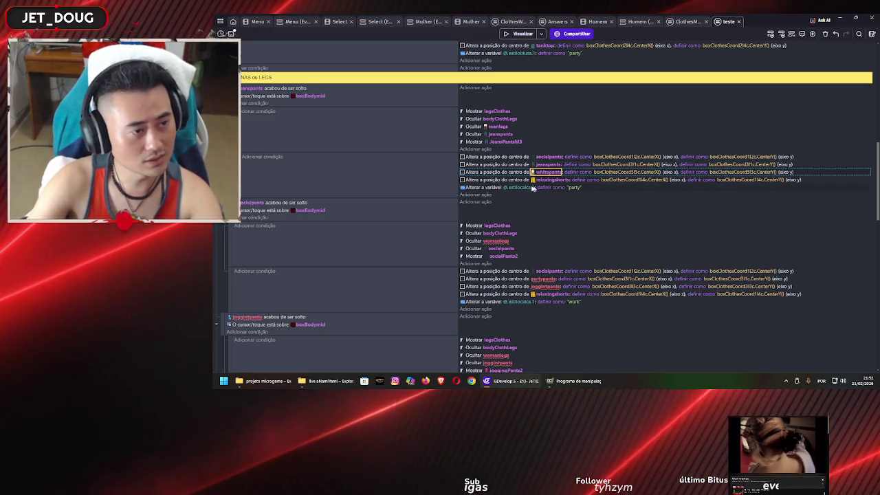
{"action": "left_click", "coordinate": [436, 183]}
{"action": "key", "text": "ctrl+s"}
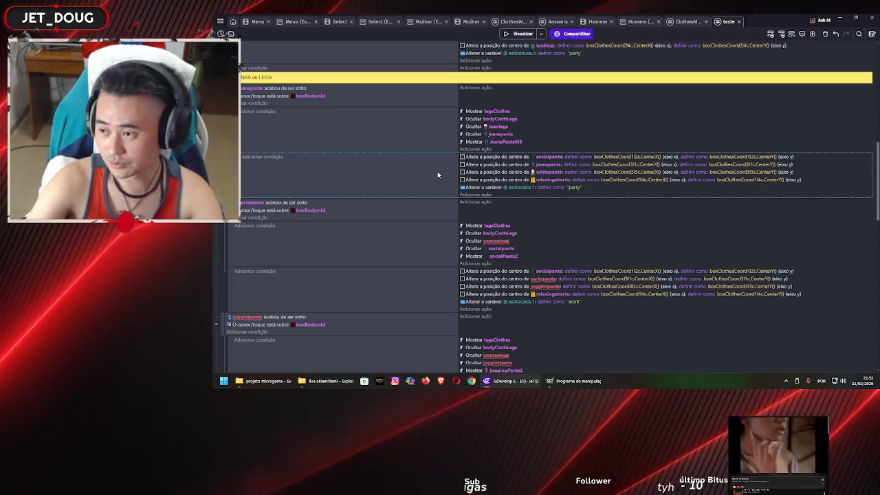
Step: Disable the old position actions and paste the updated copy above, keeping the style variable 'party'
{"action": "left_click", "coordinate": [402, 292]}
{"action": "key", "text": "d"}
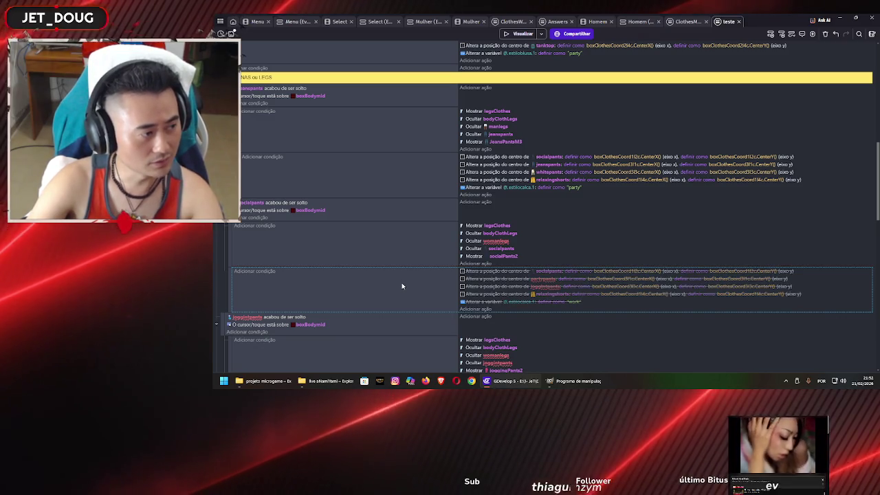
{"action": "key", "text": "ctrl+v"}
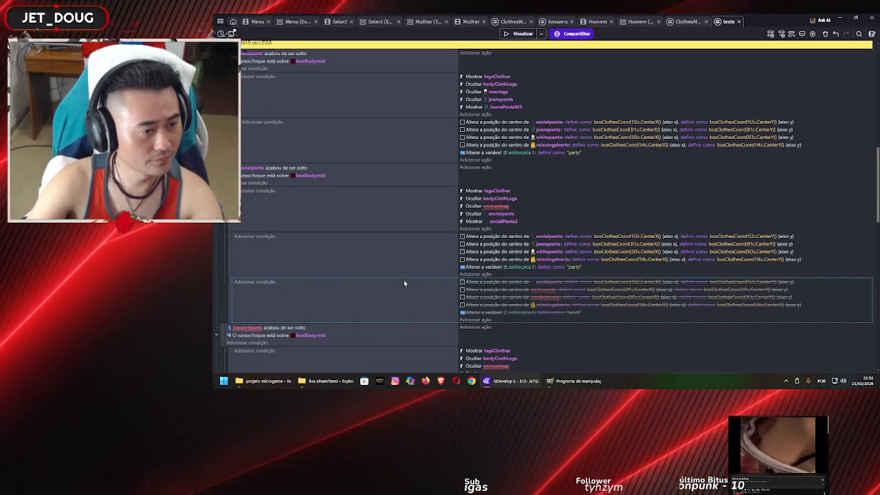
{"action": "scroll", "coordinate": [405, 276], "scroll_direction": "down", "scroll_amount": 1}
{"action": "scroll", "coordinate": [425, 238], "scroll_direction": "up", "scroll_amount": 1}
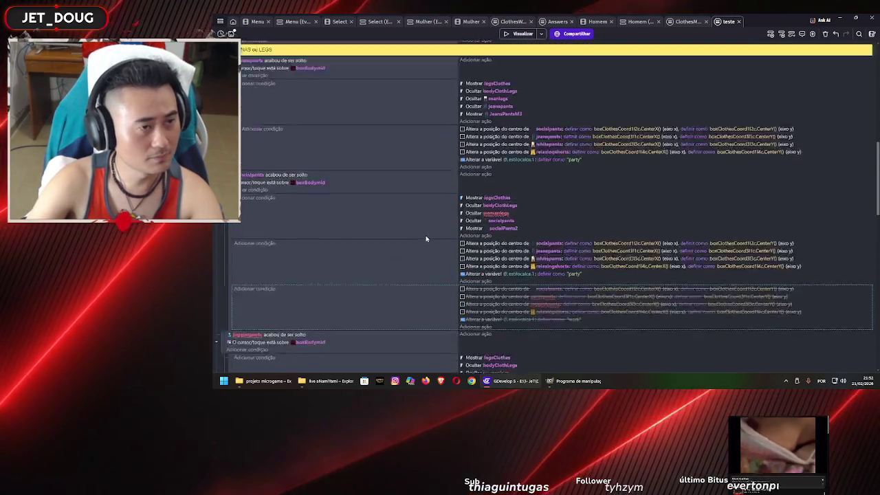
{"action": "scroll", "coordinate": [425, 239], "scroll_direction": "up", "scroll_amount": 1}
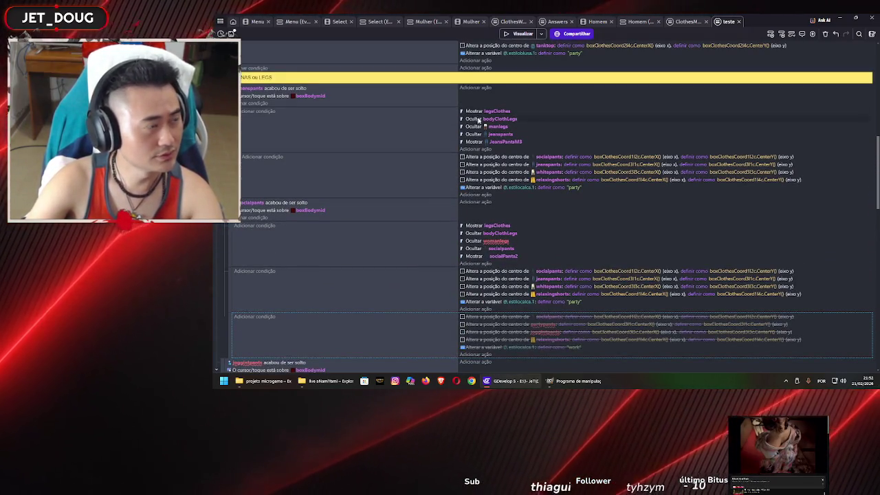
{"action": "left_click", "coordinate": [573, 188]}
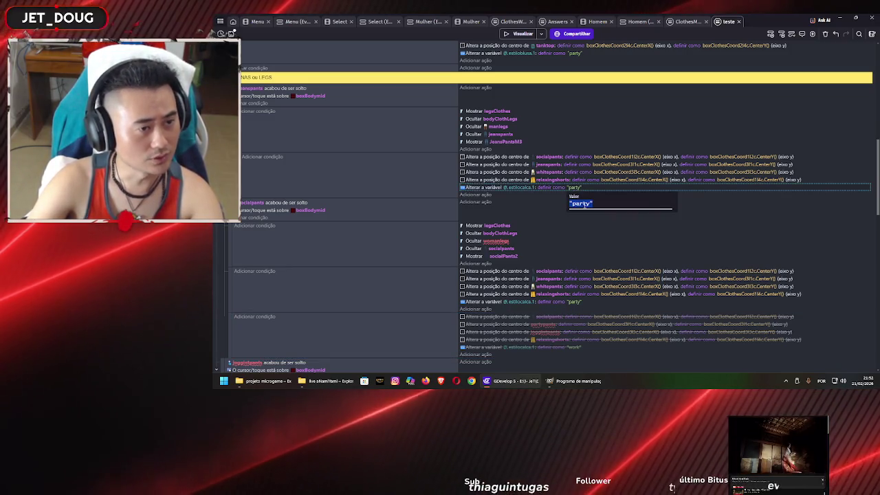
{"action": "left_click", "coordinate": [584, 221]}
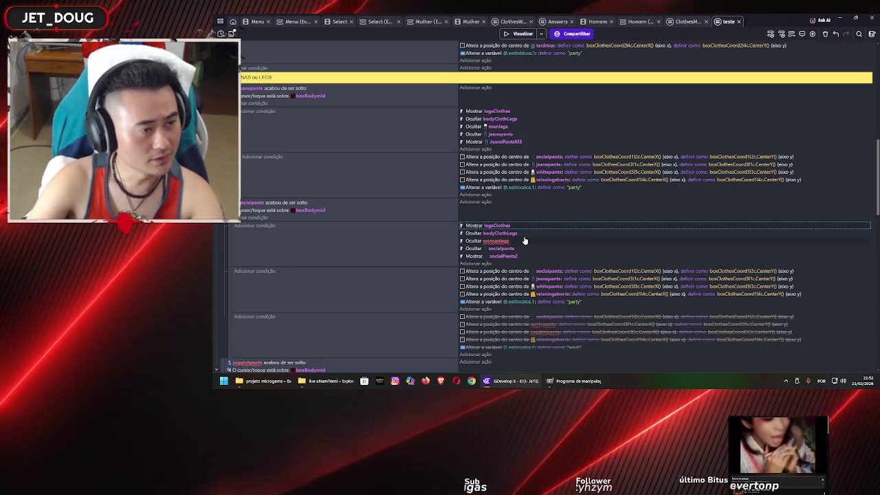
Step: Swap womanlegs for manlegs and socialPants2 for SocialPantsM2 in the socialpants event's hide/show actions
{"action": "left_click", "coordinate": [491, 242]}
{"action": "key", "text": "Return"}
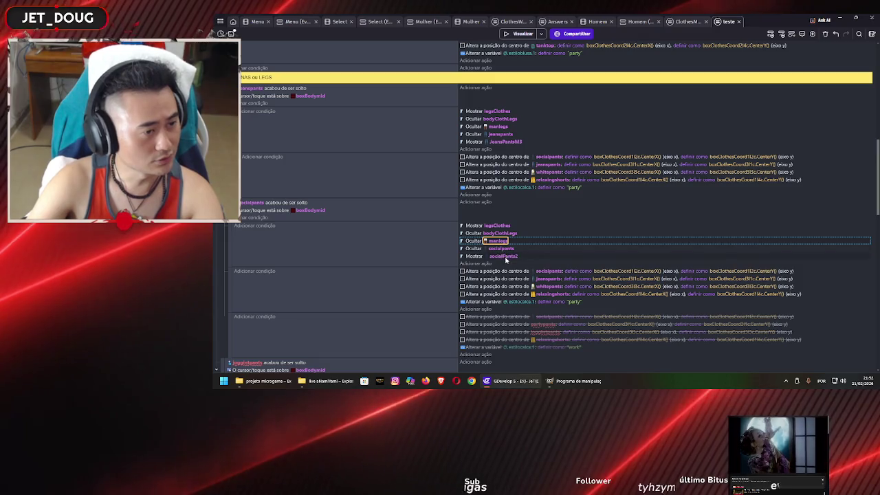
{"action": "left_click", "coordinate": [505, 257]}
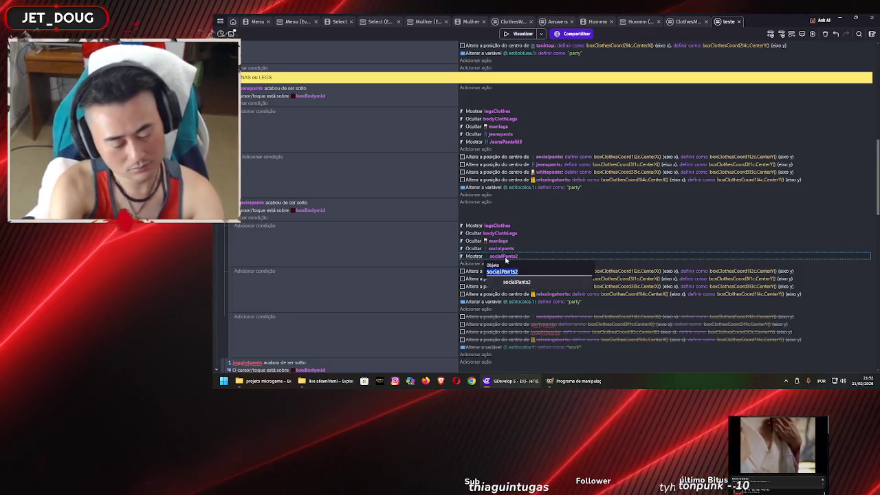
{"action": "type", "text": "social"}
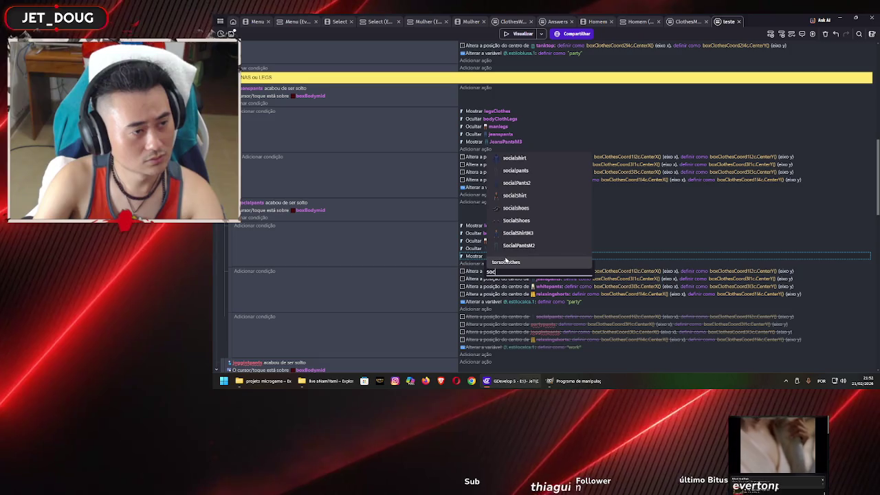
{"action": "key", "text": "Down"}
{"action": "key", "text": "Down"}
{"action": "key", "text": "Down"}
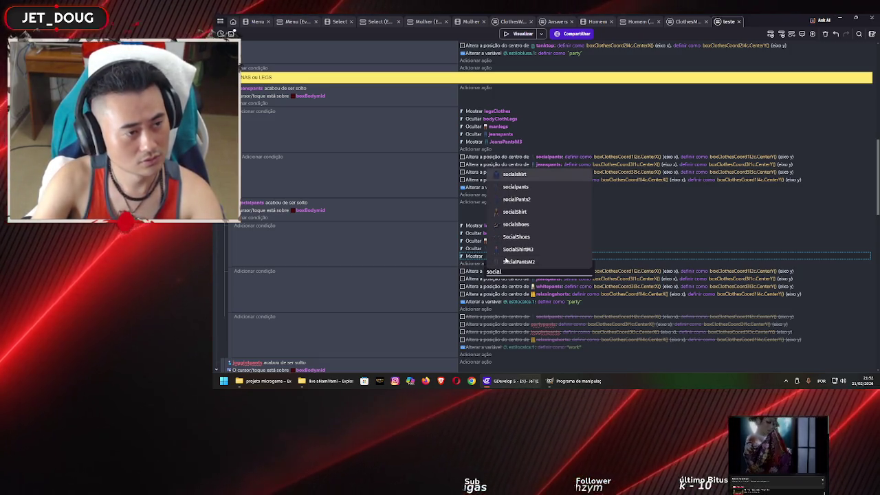
{"action": "key", "text": "Up"}
{"action": "key", "text": "Down"}
{"action": "key", "text": "Down"}
{"action": "key", "text": "Down"}
{"action": "key", "text": "Return"}
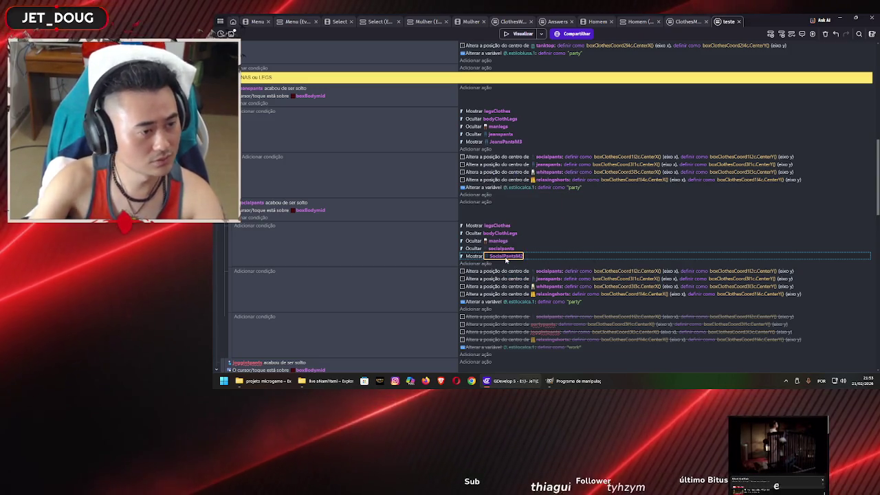
{"action": "left_click", "coordinate": [420, 254]}
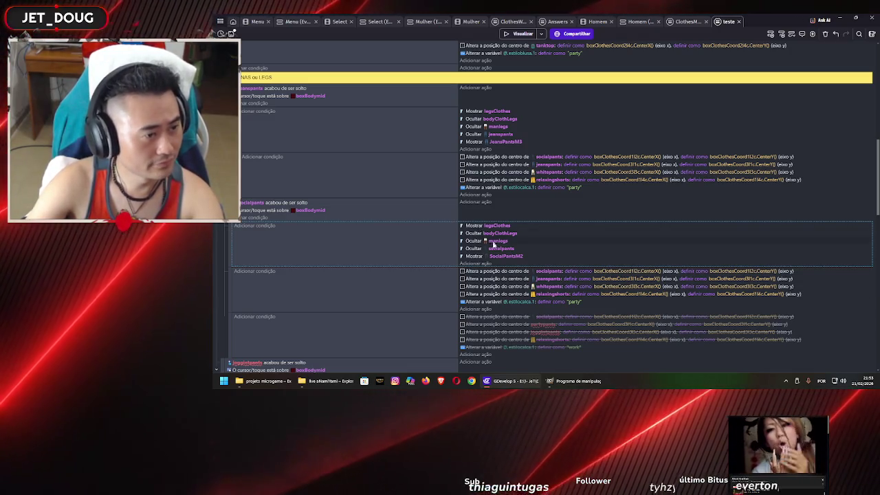
{"action": "left_click", "coordinate": [503, 249]}
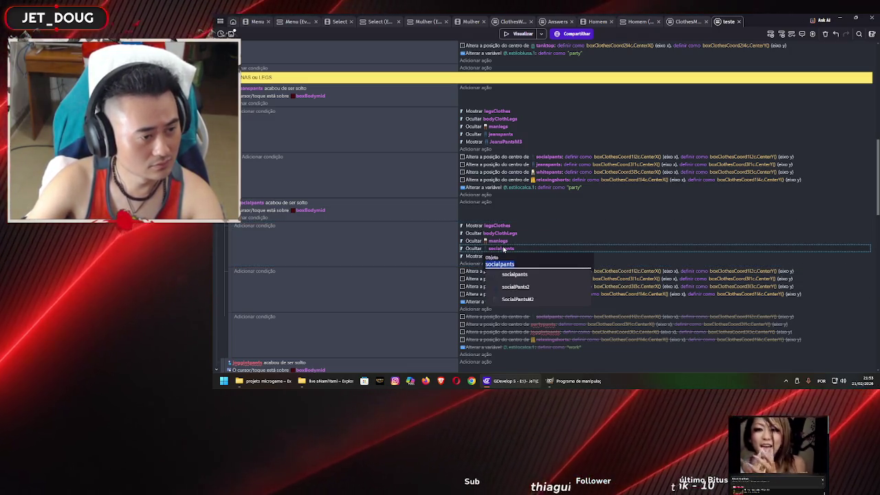
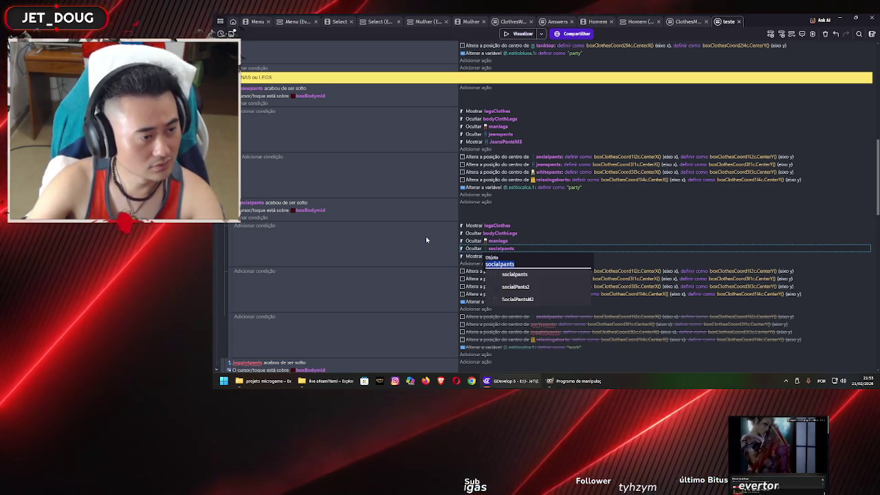
Step: Make the Ocultar action hide socialpants after briefly trying socialPants2 in the drop condition
{"action": "left_click", "coordinate": [516, 287]}
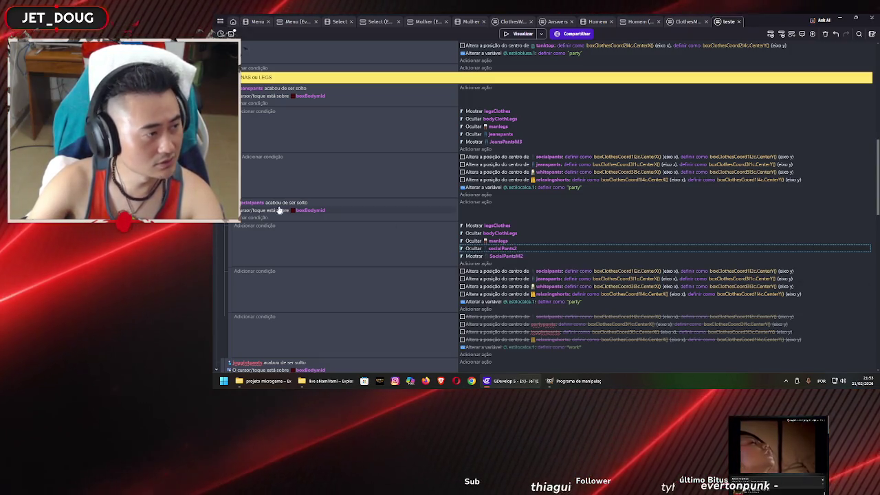
{"action": "left_click", "coordinate": [251, 204]}
{"action": "left_click", "coordinate": [273, 241]}
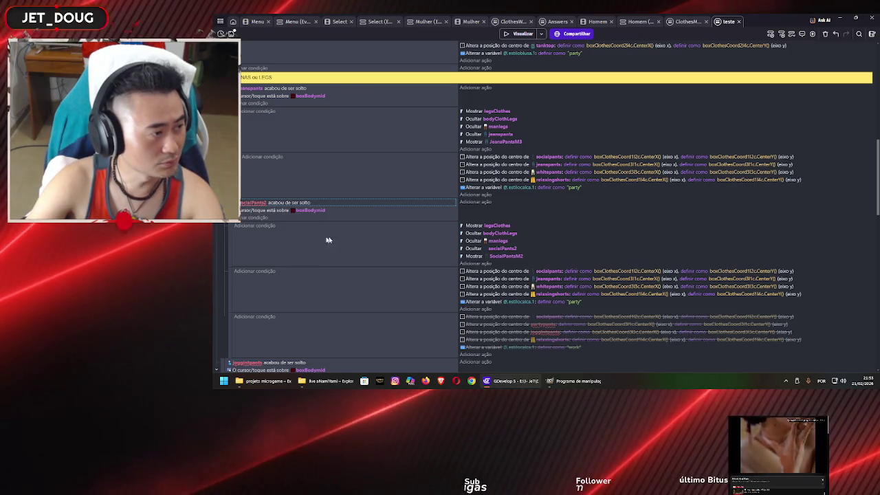
{"action": "left_click", "coordinate": [506, 257]}
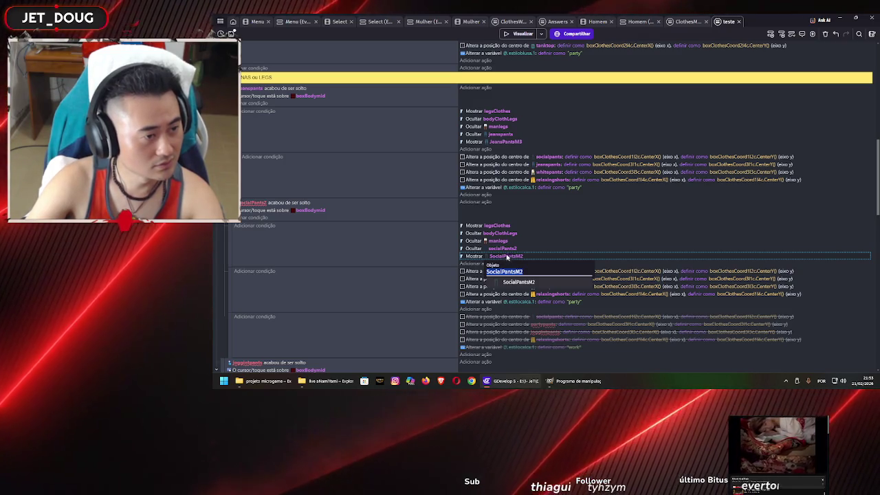
{"action": "left_click", "coordinate": [506, 250]}
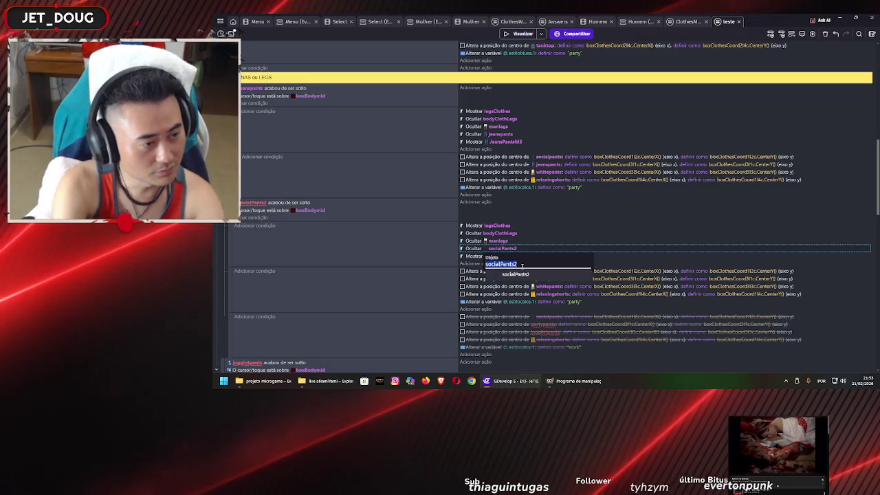
{"action": "type", "text": "soc"}
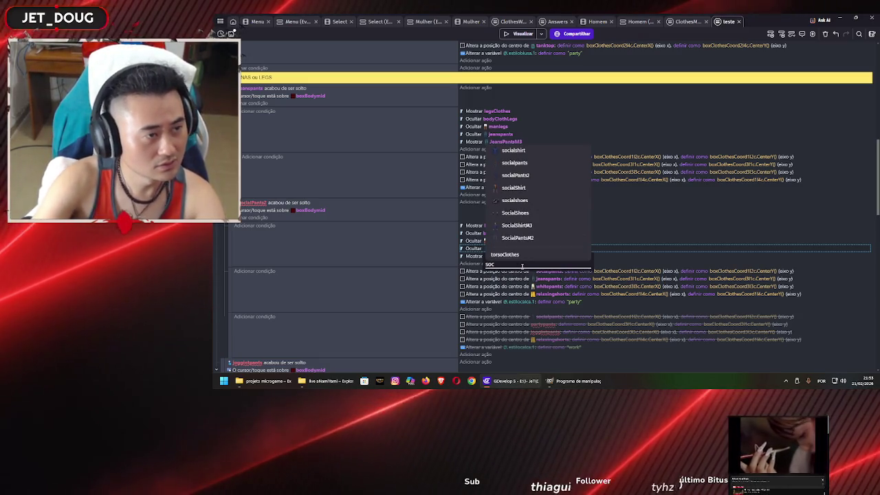
{"action": "key", "text": "Return"}
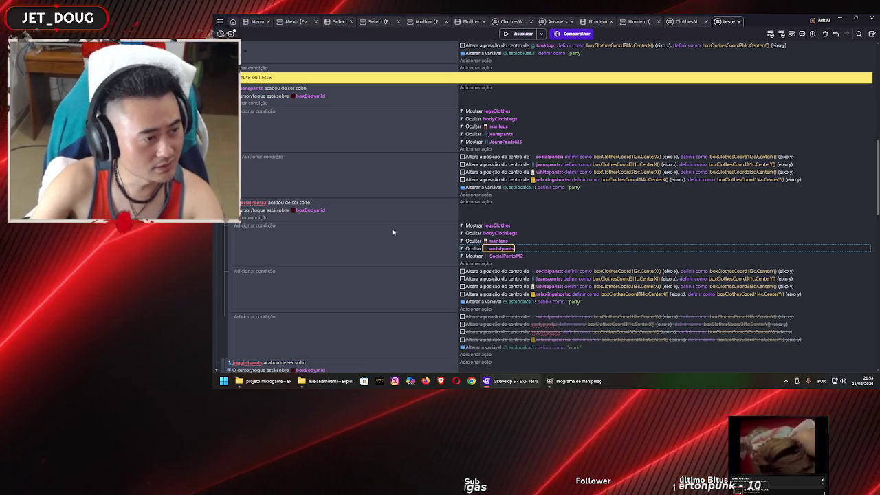
Step: Set the drop condition's object back to socialpants
{"action": "left_click", "coordinate": [254, 204]}
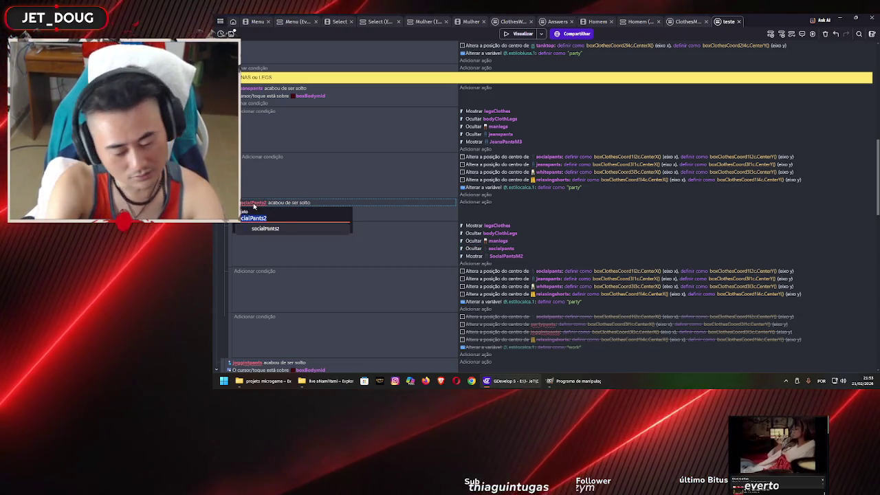
{"action": "type", "text": "ci"}
{"action": "left_click", "coordinate": [253, 241]}
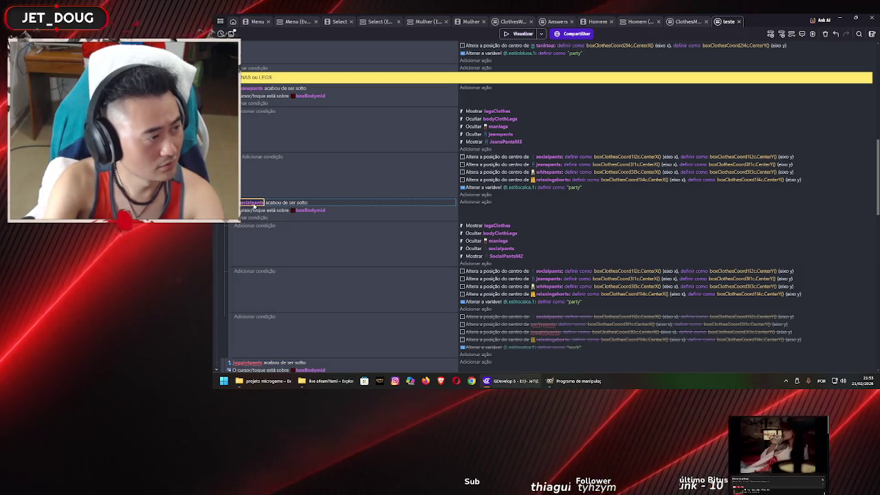
{"action": "left_click", "coordinate": [378, 254]}
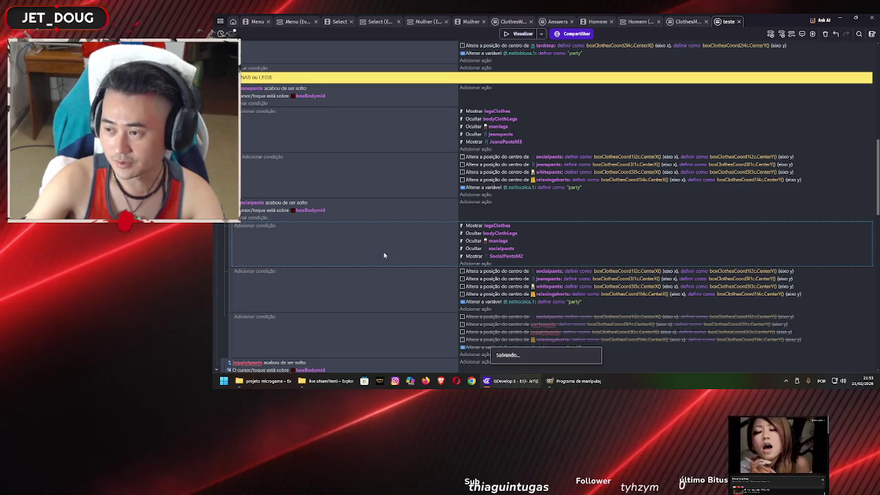
{"action": "scroll", "coordinate": [385, 253], "scroll_direction": "down", "scroll_amount": 1}
Step: Change the socialpants event's style variable value from 'party' to 'work'
{"action": "scroll", "coordinate": [424, 249], "scroll_direction": "down", "scroll_amount": 1}
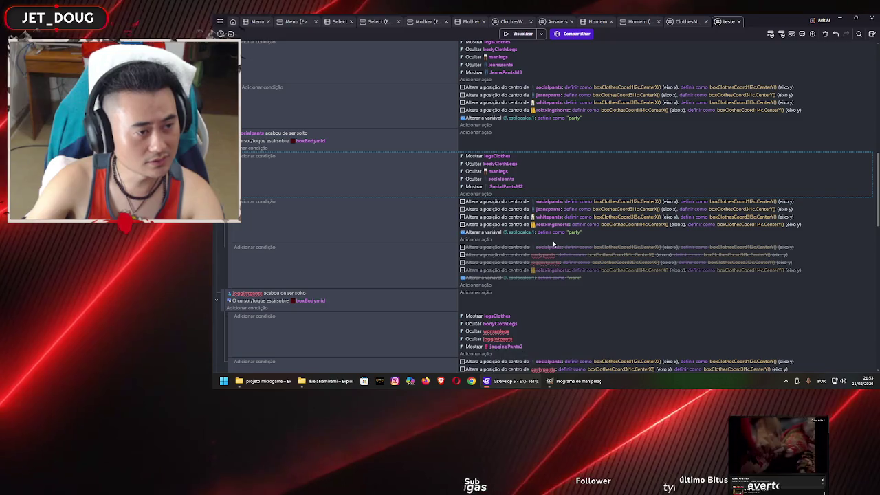
{"action": "scroll", "coordinate": [546, 252], "scroll_direction": "up", "scroll_amount": 3}
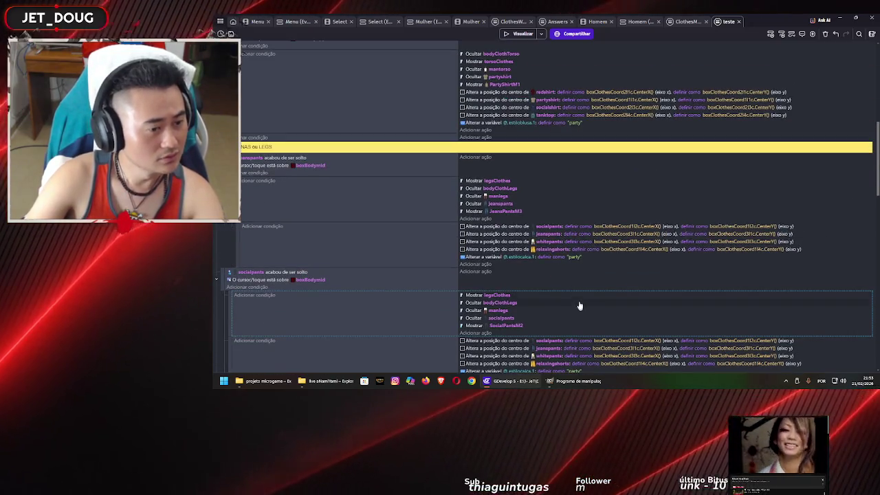
{"action": "scroll", "coordinate": [580, 307], "scroll_direction": "down", "scroll_amount": 2}
{"action": "left_click", "coordinate": [575, 303]}
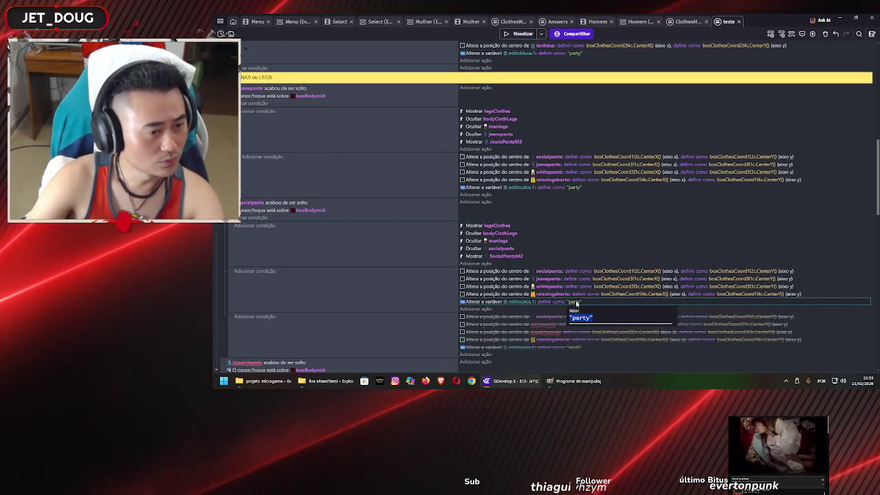
{"action": "type", "text": "work"}
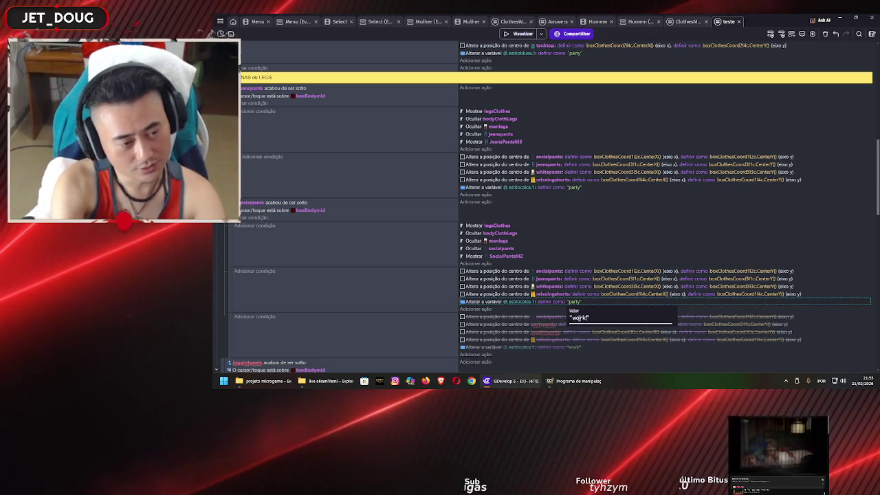
{"action": "key", "text": "Return"}
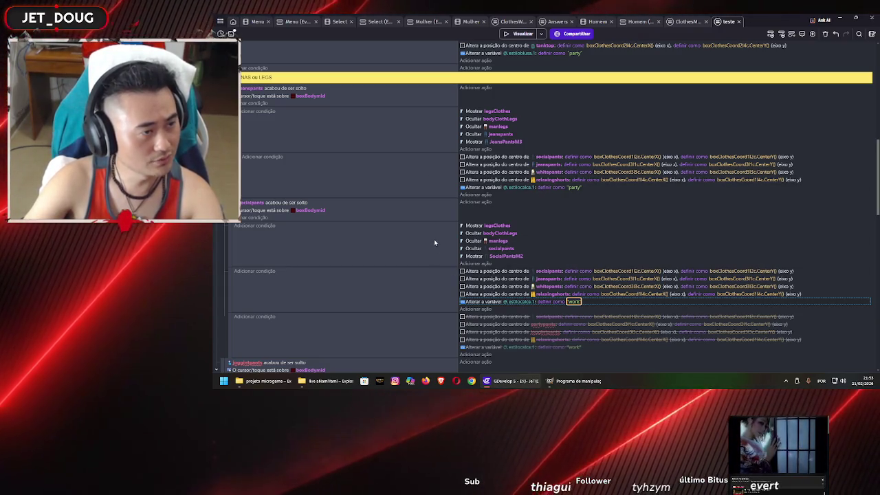
Step: Change the jeanspants event's style variable value from 'party' to 'work'
{"action": "scroll", "coordinate": [434, 238], "scroll_direction": "down", "scroll_amount": 3}
{"action": "scroll", "coordinate": [434, 241], "scroll_direction": "down", "scroll_amount": 2}
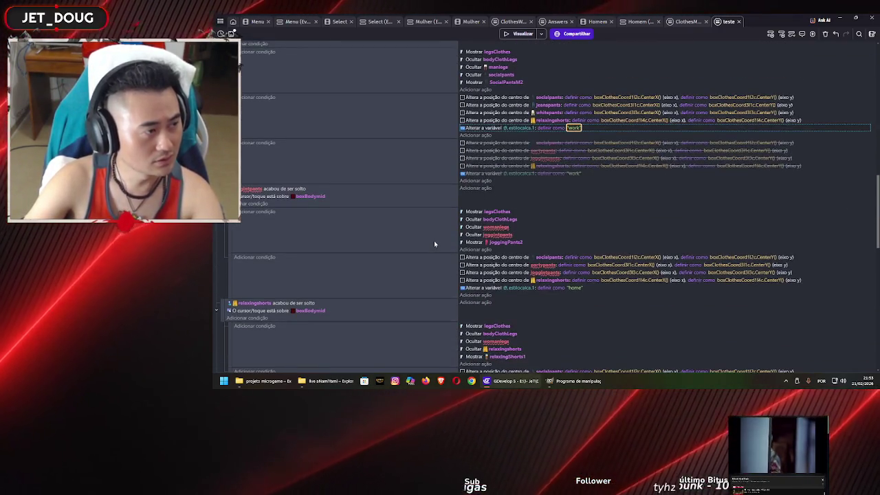
{"action": "scroll", "coordinate": [434, 241], "scroll_direction": "up", "scroll_amount": 6}
{"action": "left_click", "coordinate": [572, 222]}
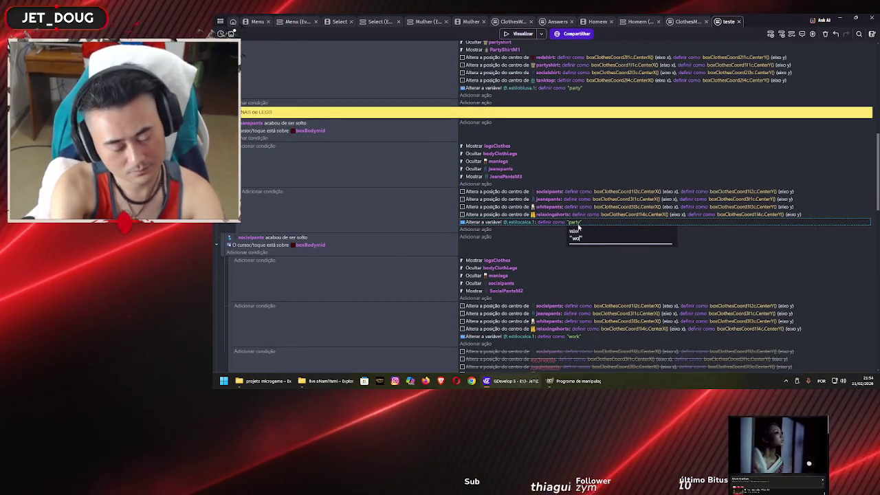
{"action": "type", "text": "rk"}
{"action": "key", "text": "Return"}
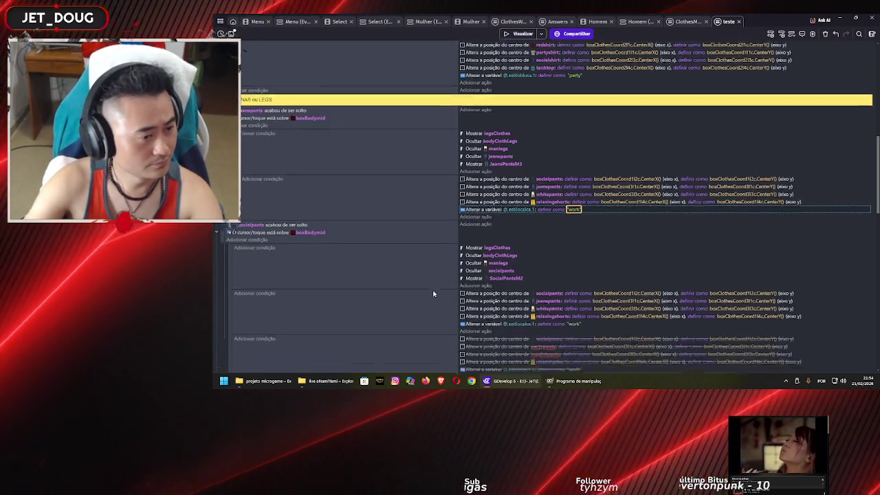
{"action": "scroll", "coordinate": [344, 226], "scroll_direction": "down", "scroll_amount": 6}
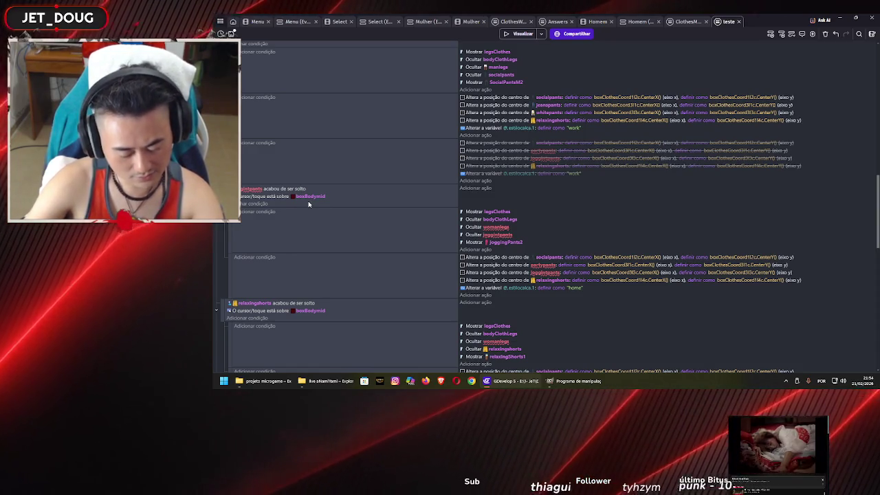
Step: Point the next drop condition at whitepants and hide manlegs instead of womanlegs
{"action": "left_click", "coordinate": [252, 187]}
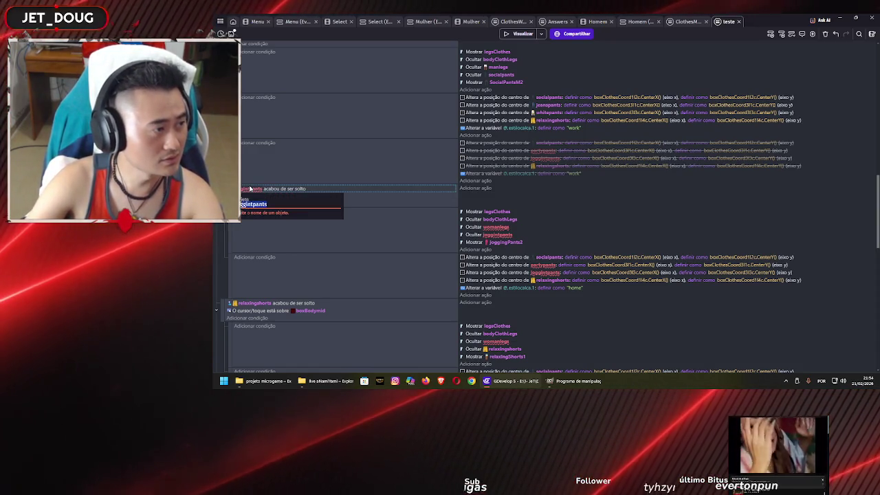
{"action": "type", "text": "white"}
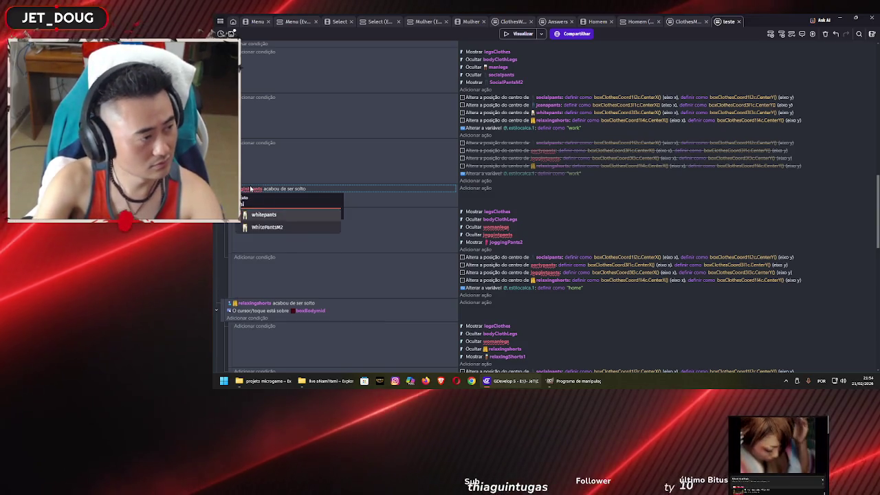
{"action": "left_click", "coordinate": [264, 212]}
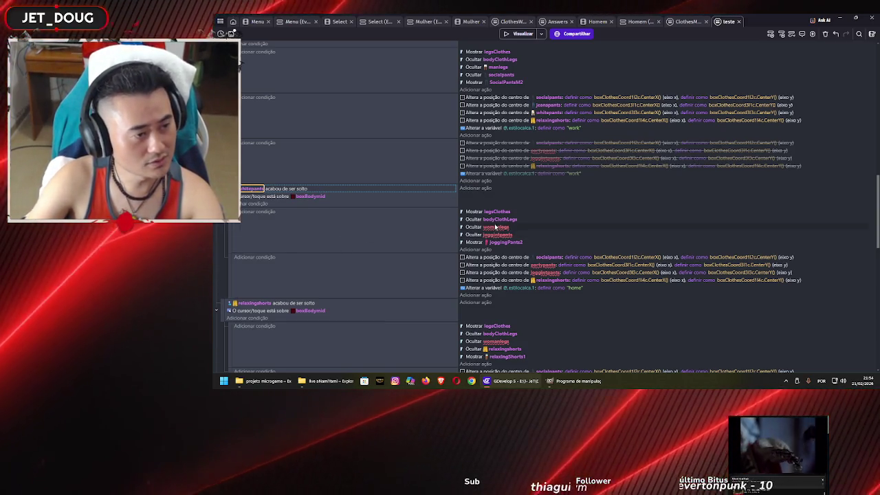
{"action": "left_click", "coordinate": [495, 227]}
{"action": "type", "text": "manlegs"}
{"action": "key", "text": "Return"}
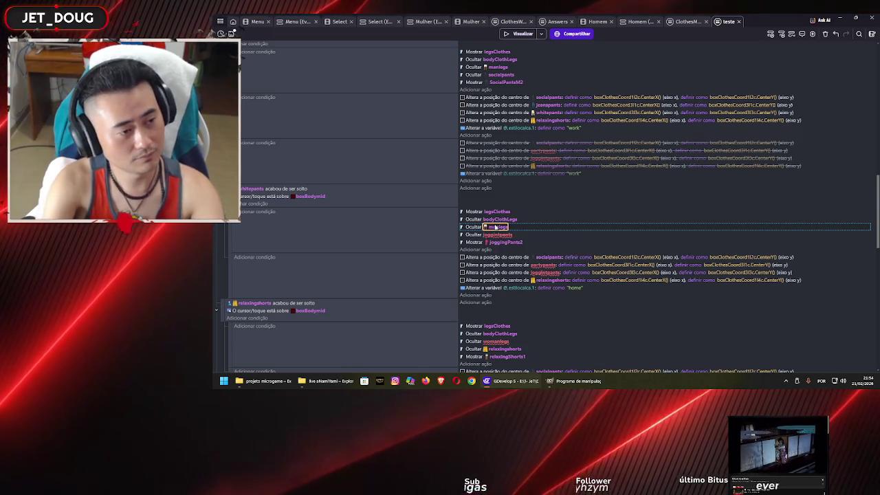
Step: Hide whitepants instead of joggingpants and show WhitePantsM2 instead of joggingPants2
{"action": "left_click", "coordinate": [498, 235]}
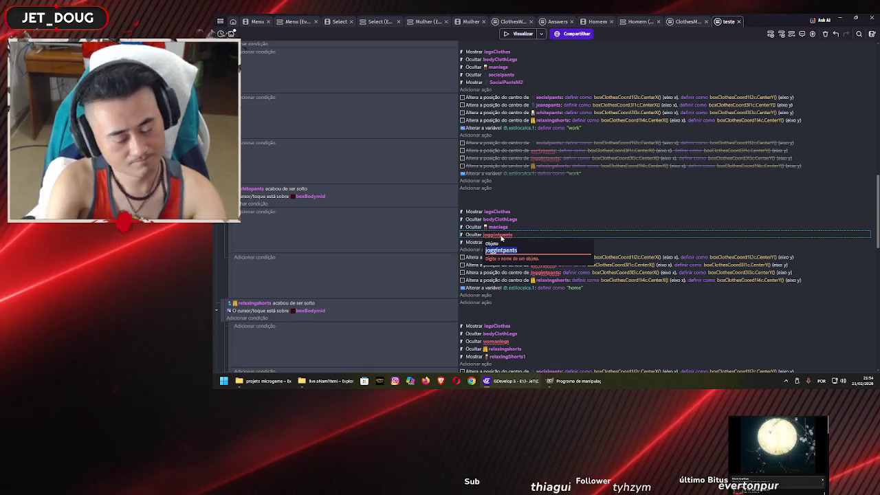
{"action": "key", "text": "BackSpace"}
{"action": "type", "text": "whitepants"}
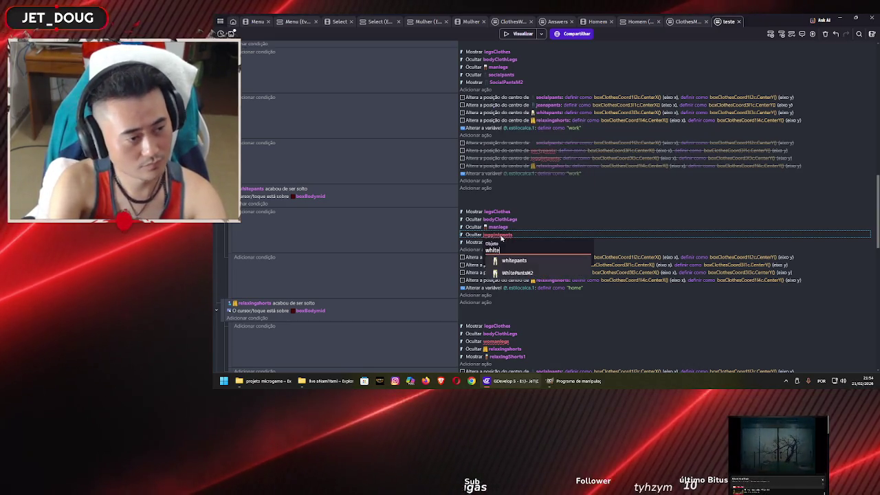
{"action": "key", "text": "Return"}
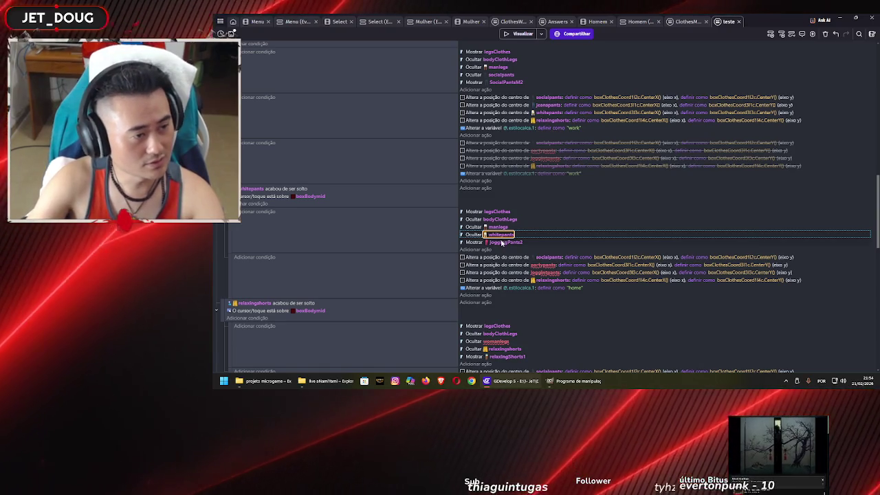
{"action": "left_click", "coordinate": [503, 243]}
{"action": "type", "text": "whitePantsM2"}
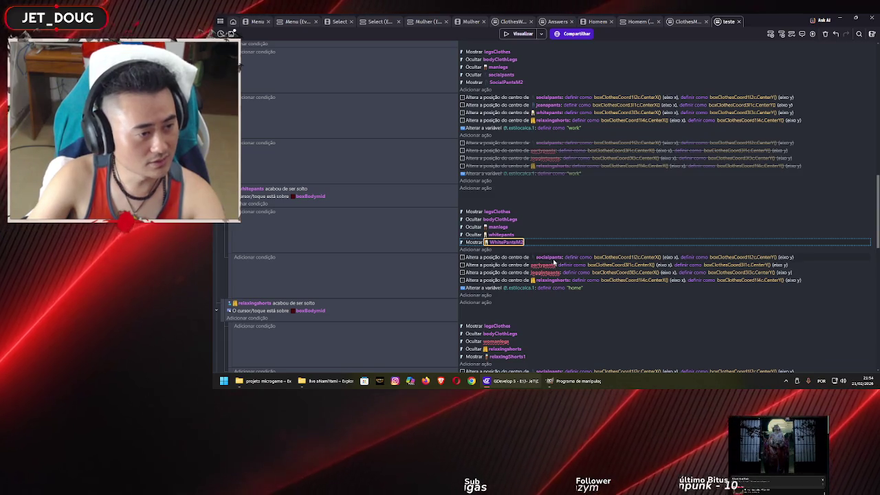
{"action": "left_click", "coordinate": [404, 125]}
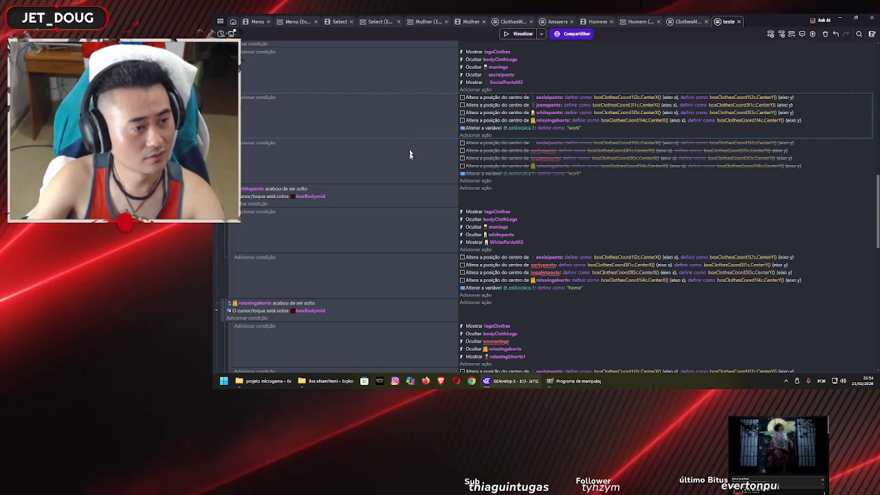
Step: Replace the old 'home' actions with pasted 'work' actions and set their style value to 'party'
{"action": "left_click", "coordinate": [423, 266]}
{"action": "key", "text": "d"}
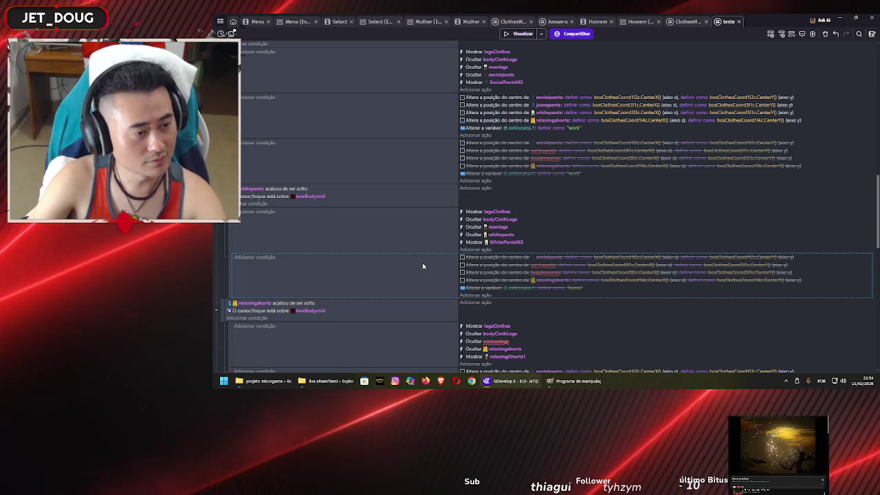
{"action": "key", "text": "ctrl+v"}
{"action": "right_click", "coordinate": [421, 321]}
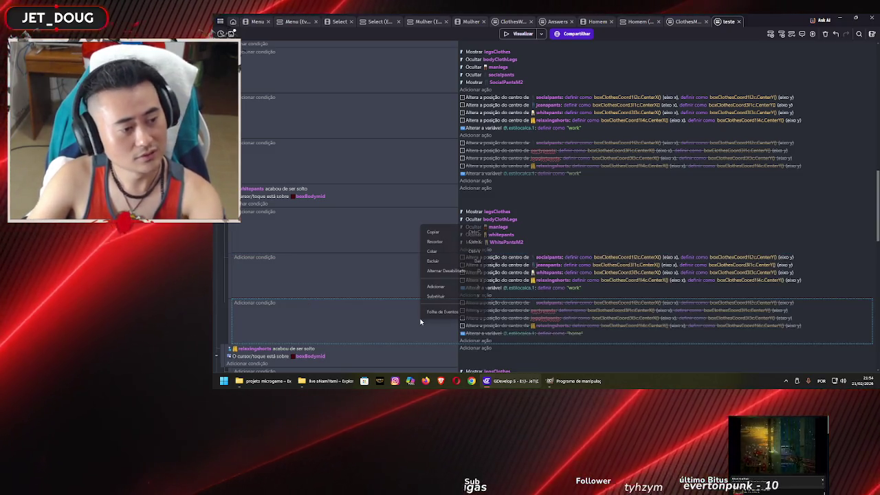
{"action": "left_click", "coordinate": [449, 263]}
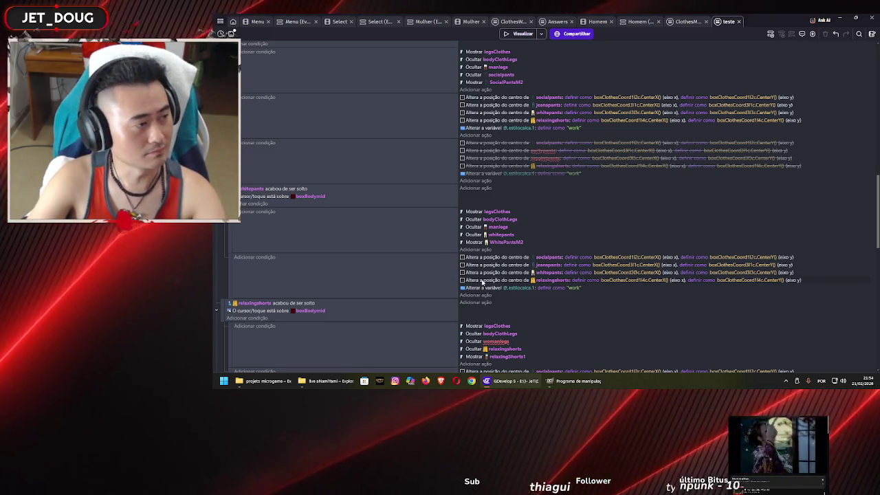
{"action": "left_click", "coordinate": [574, 288]}
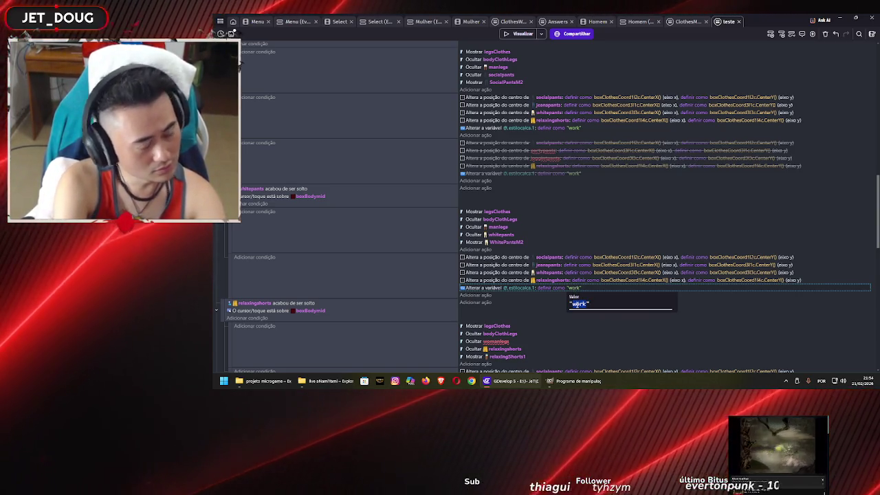
{"action": "type", "text": "party"}
{"action": "key", "text": "Return"}
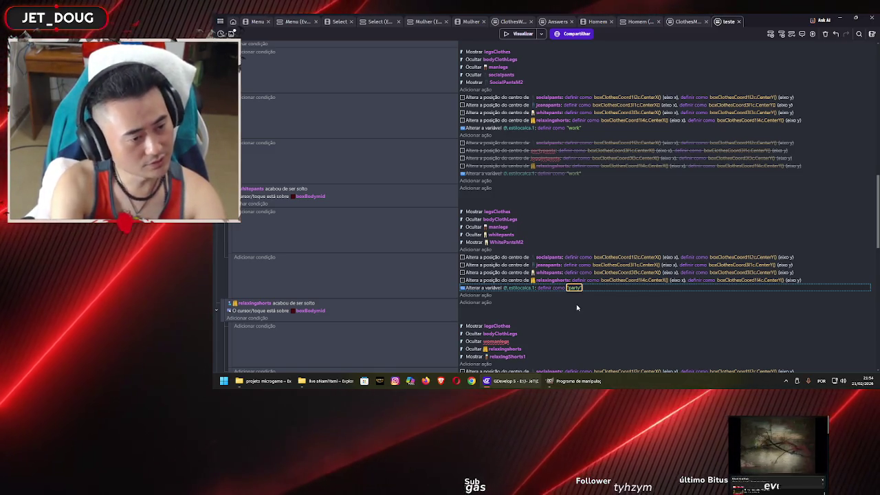
{"action": "scroll", "coordinate": [408, 278], "scroll_direction": "down", "scroll_amount": 3}
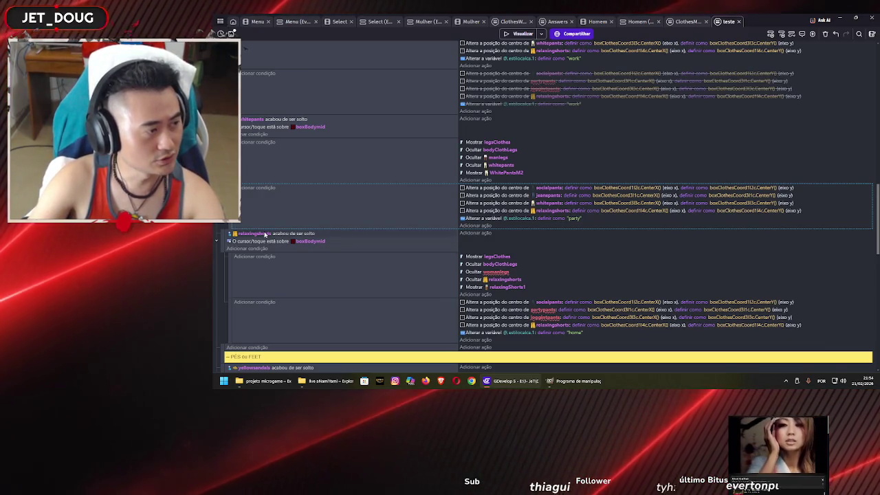
Step: Hide manlegs instead of womanlegs and start retyping the shown shorts object as 'rela'
{"action": "left_click", "coordinate": [498, 274]}
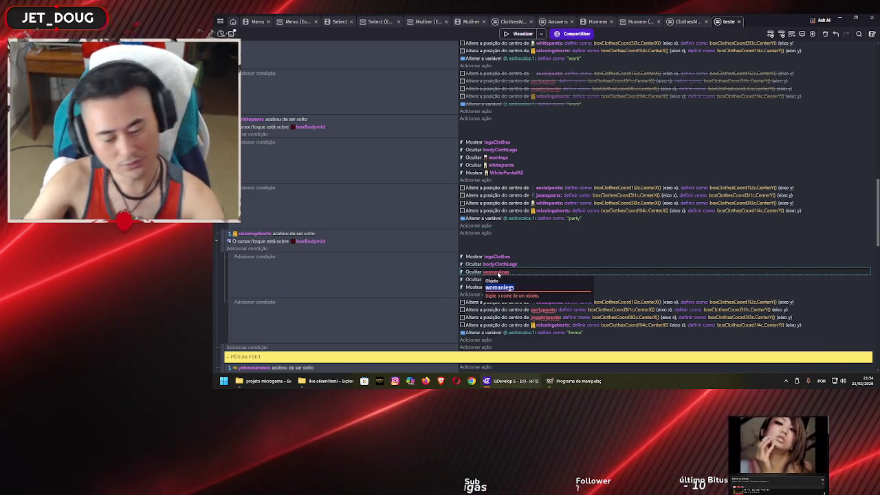
{"action": "type", "text": "manlegs"}
{"action": "key", "text": "Return"}
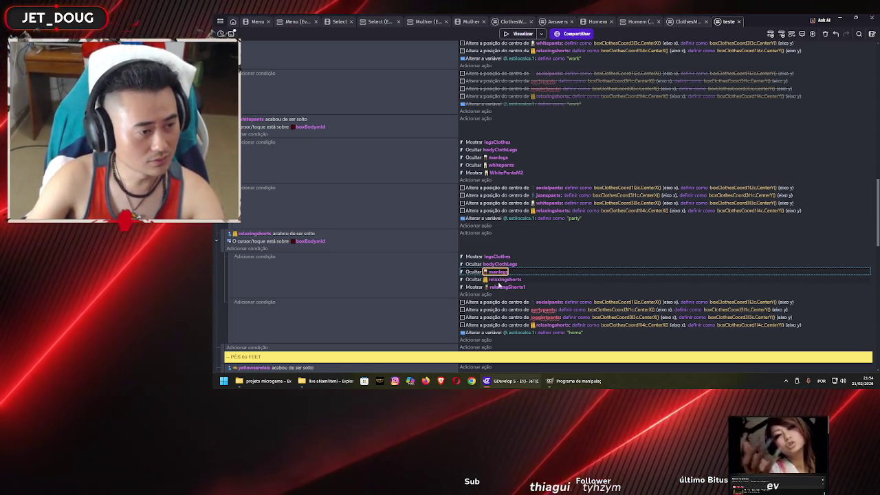
{"action": "left_click", "coordinate": [509, 288]}
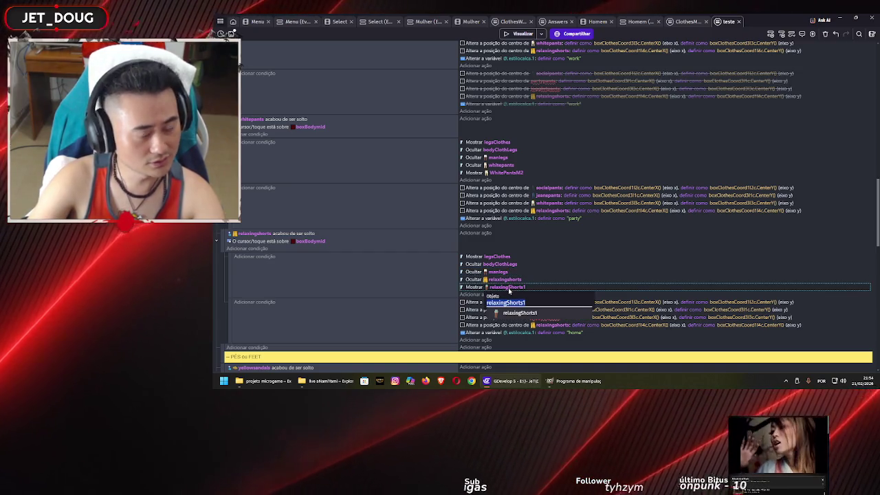
{"action": "type", "text": "rel"}
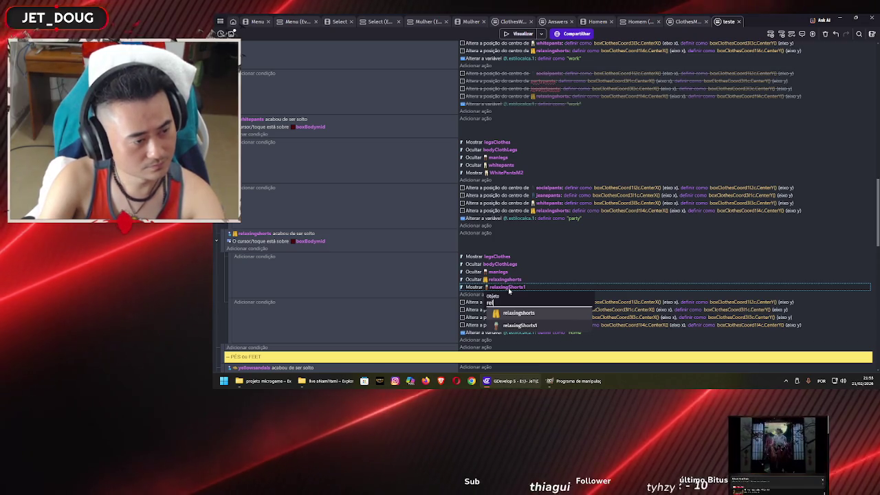
{"action": "type", "text": "a"}
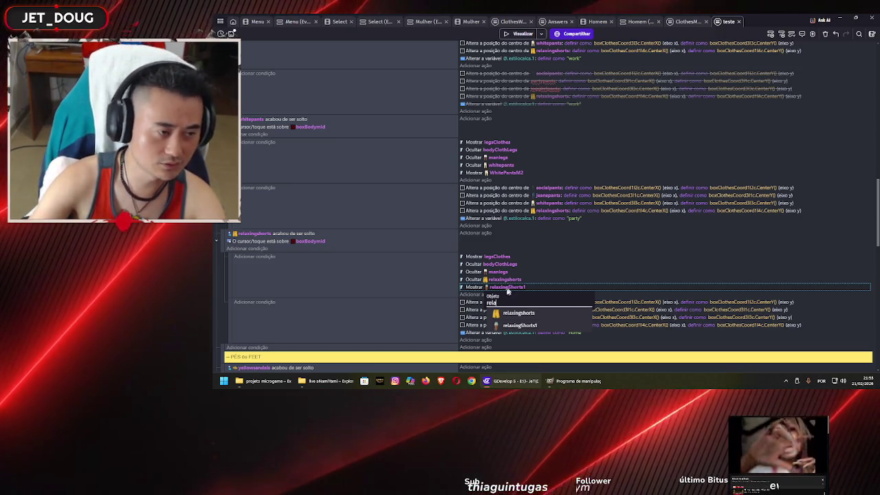
{"action": "left_click", "coordinate": [409, 277]}
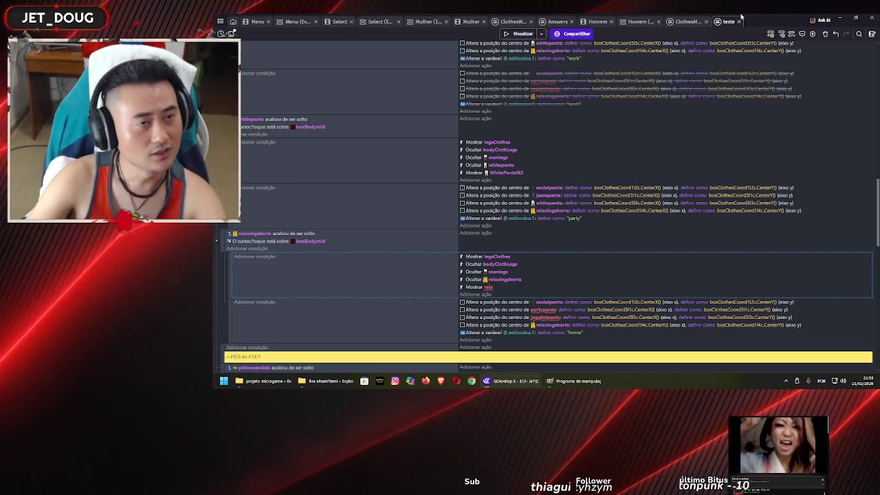
Step: Check the shorts names in the Homem scene's object list, then reopen the shown object in teste
{"action": "left_click", "coordinate": [645, 21]}
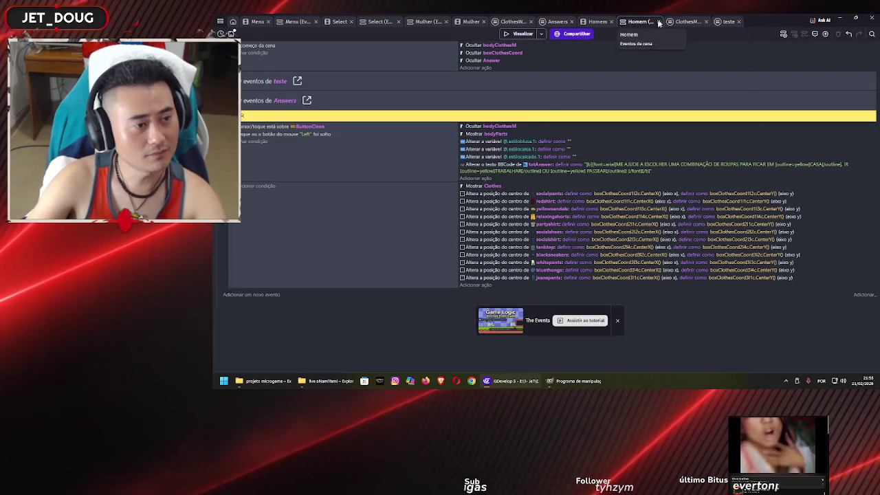
{"action": "left_click", "coordinate": [598, 22]}
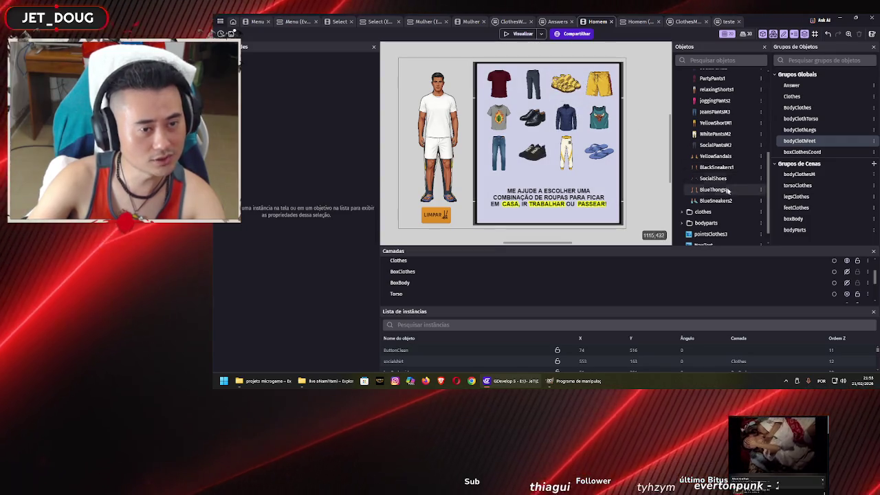
{"action": "scroll", "coordinate": [727, 179], "scroll_direction": "up", "scroll_amount": 2}
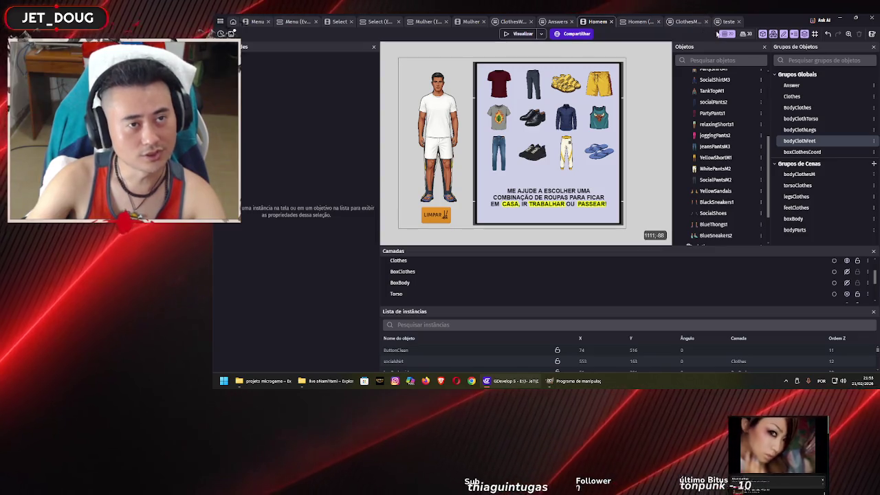
{"action": "left_click", "coordinate": [730, 23]}
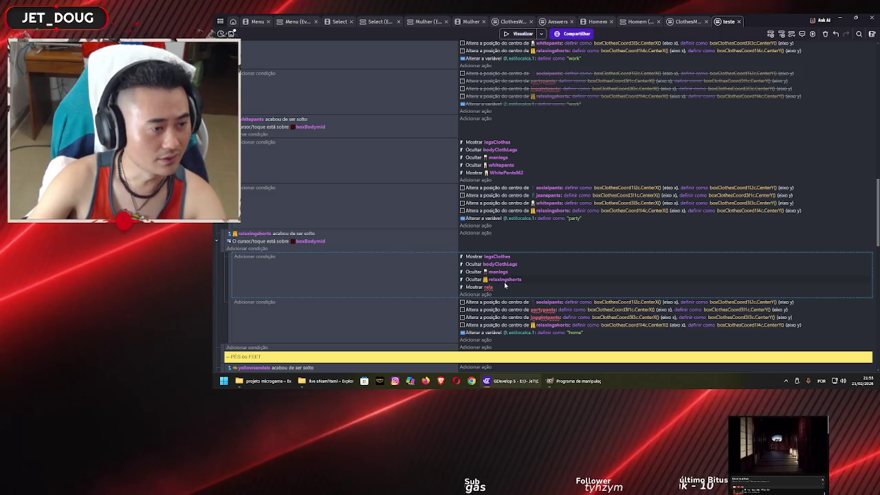
{"action": "left_click", "coordinate": [491, 286]}
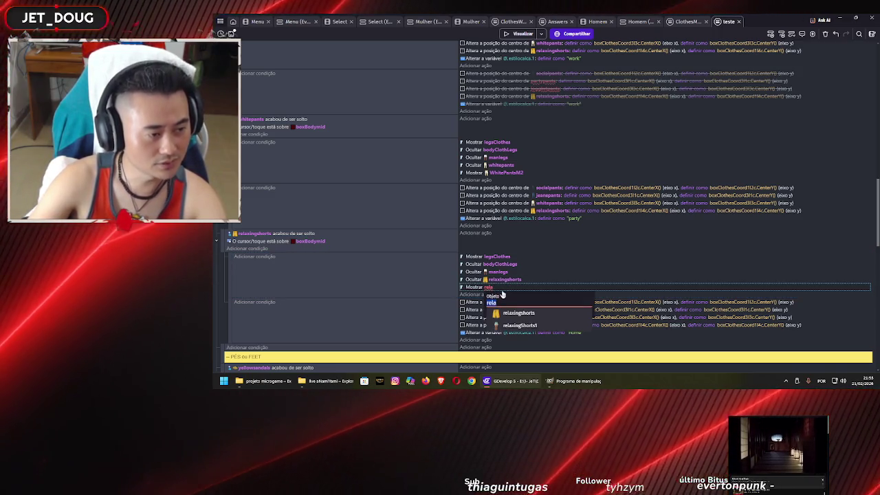
Step: Choose YellowShortM1 as the object the relaxingshorts event shows
{"action": "type", "text": "yel"}
{"action": "key", "text": "Down"}
{"action": "key", "text": "Down"}
{"action": "key", "text": "Return"}
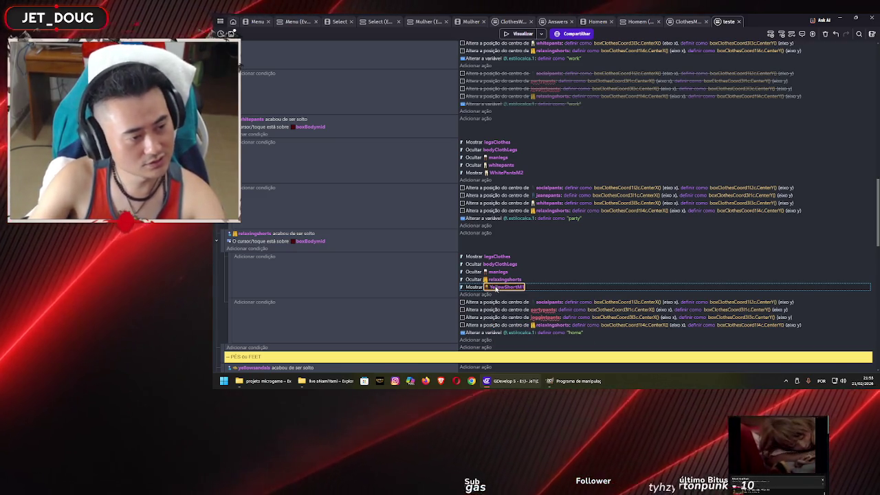
{"action": "scroll", "coordinate": [498, 257], "scroll_direction": "up", "scroll_amount": 3}
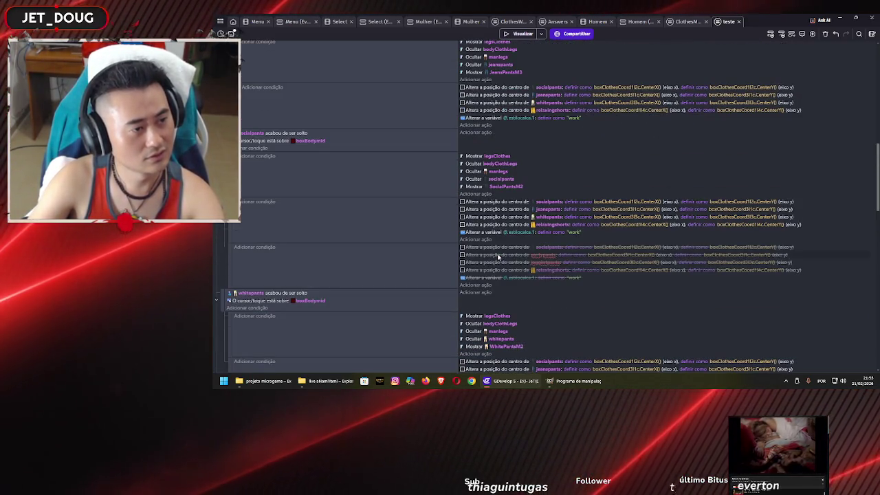
{"action": "scroll", "coordinate": [498, 259], "scroll_direction": "up", "scroll_amount": 5}
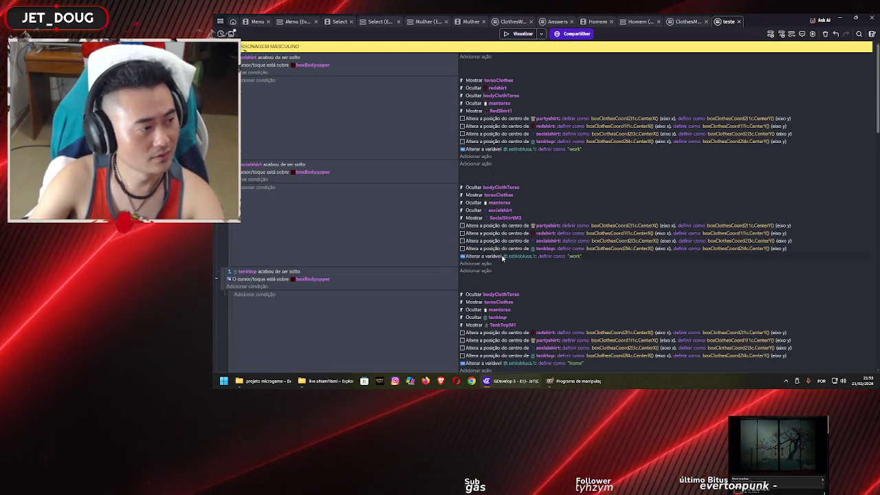
{"action": "scroll", "coordinate": [509, 259], "scroll_direction": "down", "scroll_amount": 10}
{"action": "scroll", "coordinate": [513, 262], "scroll_direction": "down", "scroll_amount": 2}
{"action": "scroll", "coordinate": [513, 261], "scroll_direction": "up", "scroll_amount": 3}
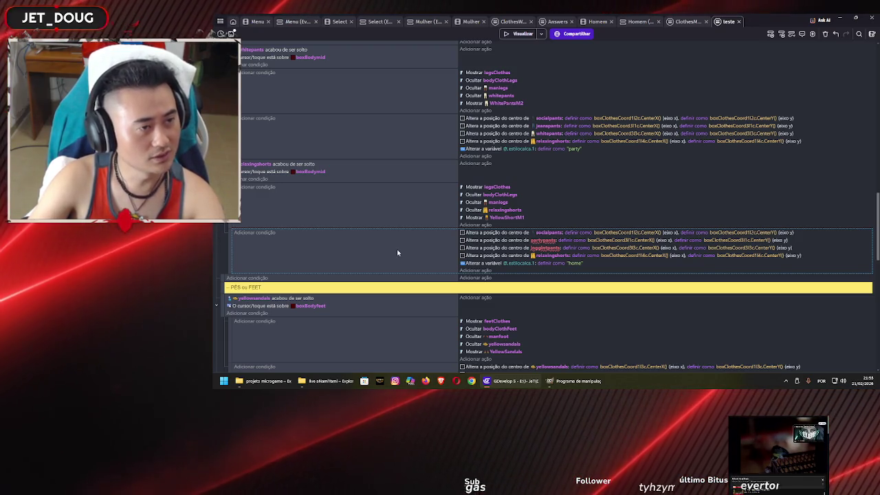
Step: Replace the old sub-event with a pasted copy set to 'Home', deleting the disabled original
{"action": "key", "text": "d"}
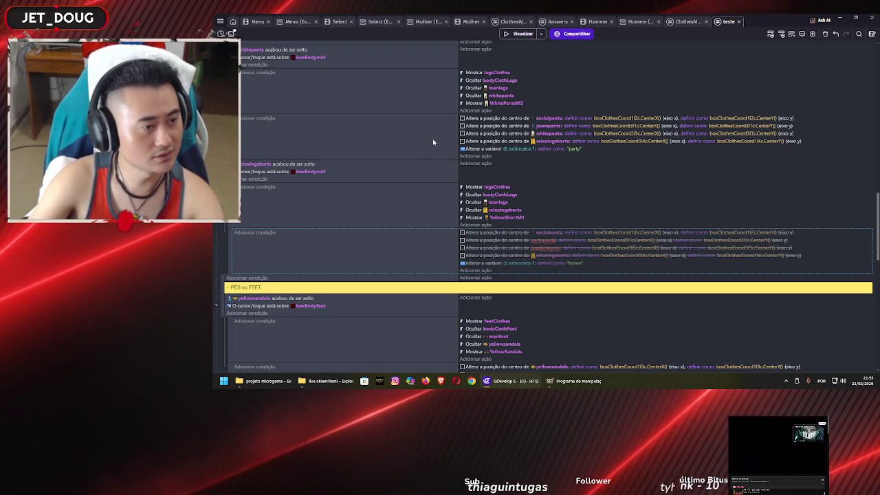
{"action": "key", "text": "ctrl+v"}
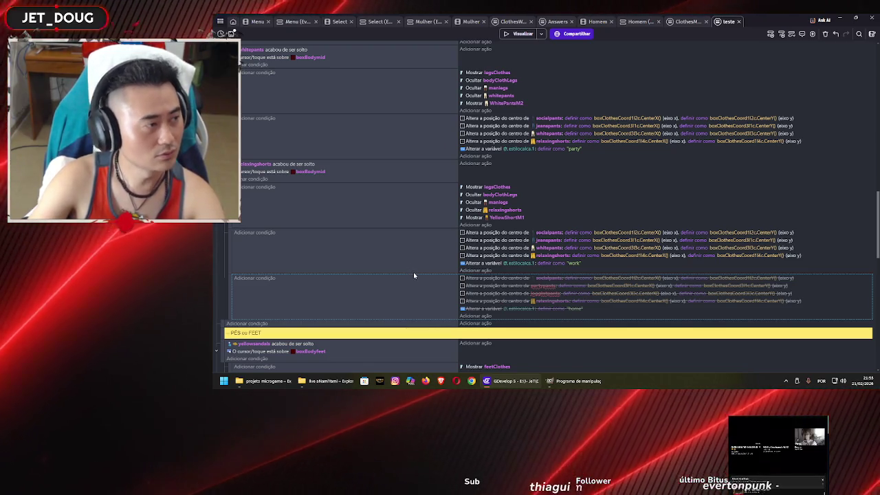
{"action": "left_click", "coordinate": [573, 263]}
{"action": "left_click", "coordinate": [579, 279]}
{"action": "type", "text": "Home"}
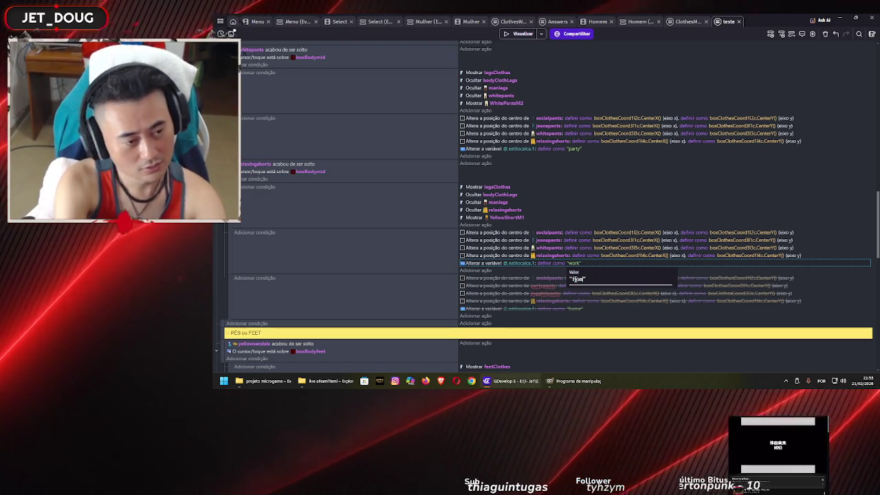
{"action": "left_click", "coordinate": [375, 249]}
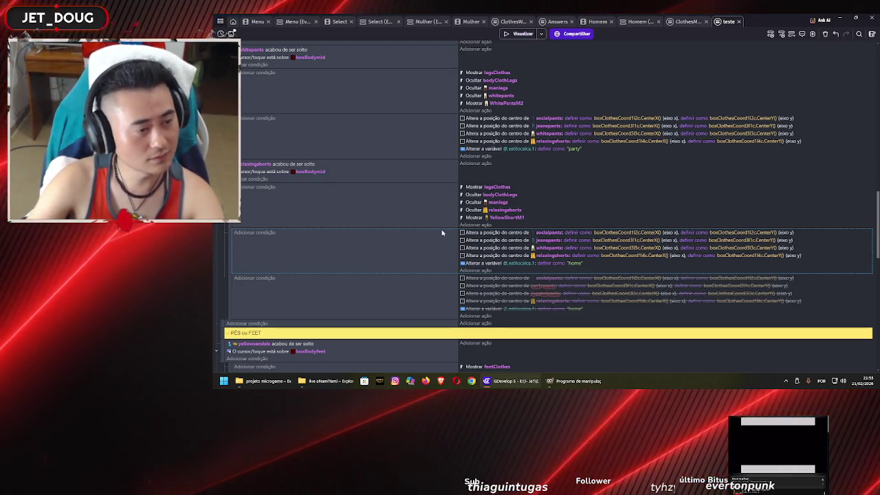
{"action": "left_click", "coordinate": [360, 299]}
{"action": "key", "text": "Delete"}
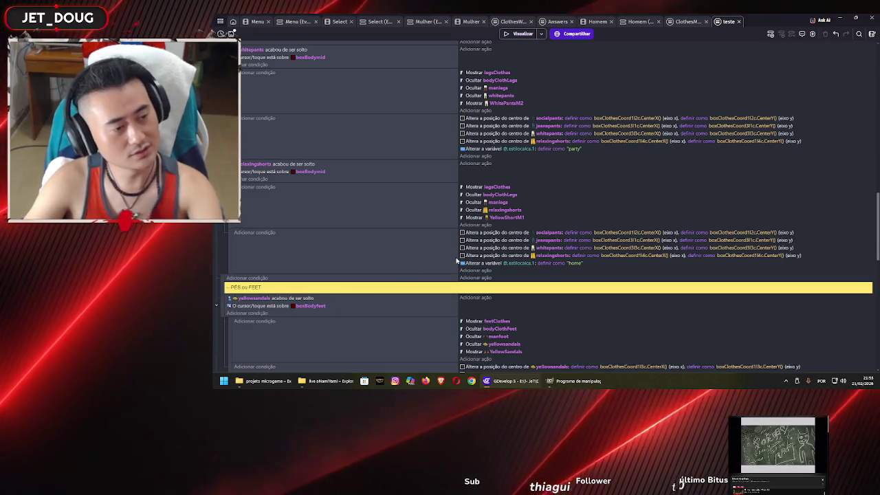
{"action": "scroll", "coordinate": [474, 261], "scroll_direction": "up", "scroll_amount": 5}
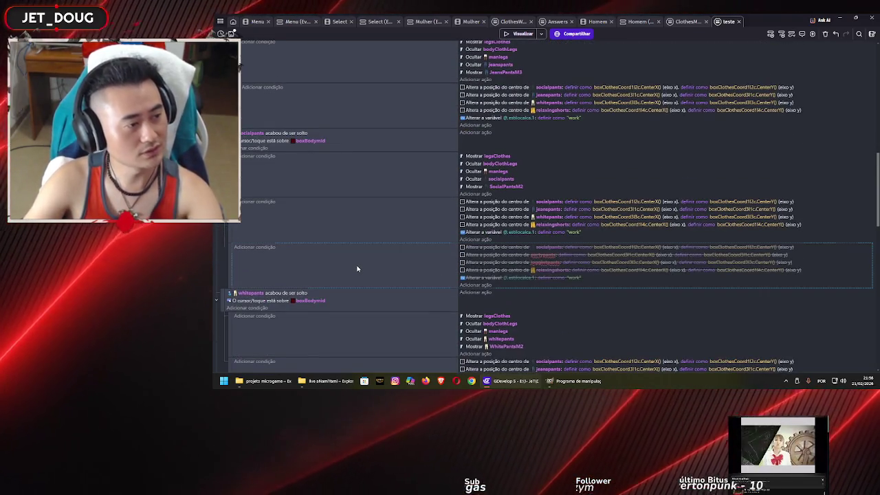
{"action": "scroll", "coordinate": [359, 265], "scroll_direction": "up", "scroll_amount": 5}
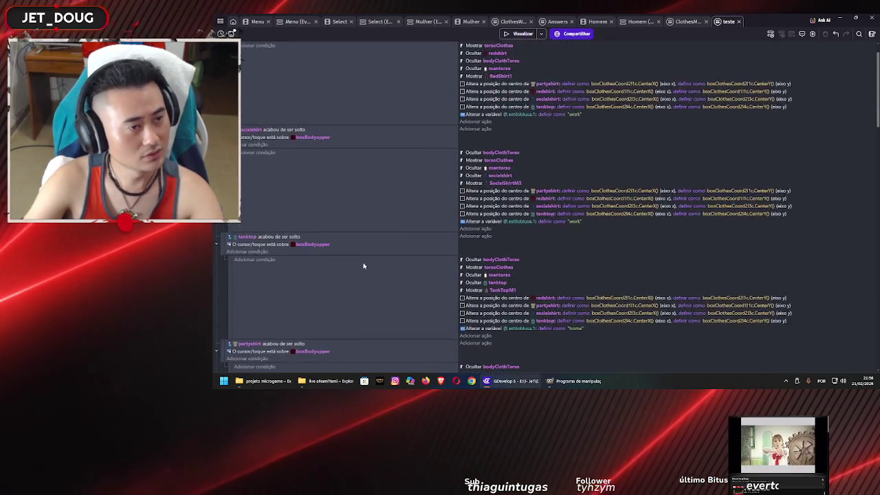
{"action": "scroll", "coordinate": [368, 266], "scroll_direction": "down", "scroll_amount": 5}
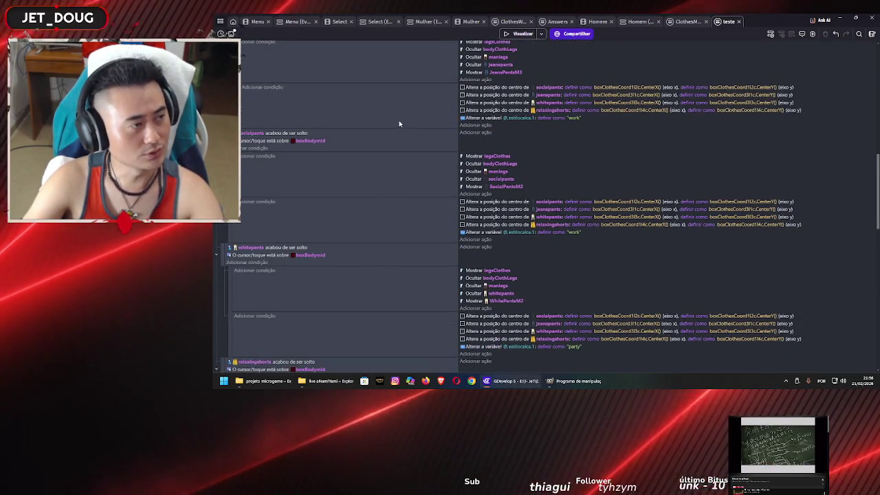
{"action": "scroll", "coordinate": [375, 253], "scroll_direction": "down", "scroll_amount": 3}
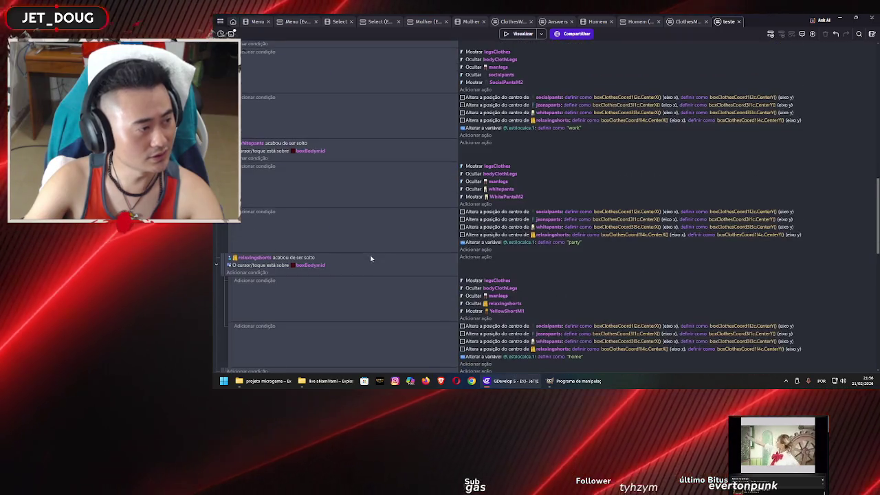
{"action": "scroll", "coordinate": [367, 261], "scroll_direction": "down", "scroll_amount": 10}
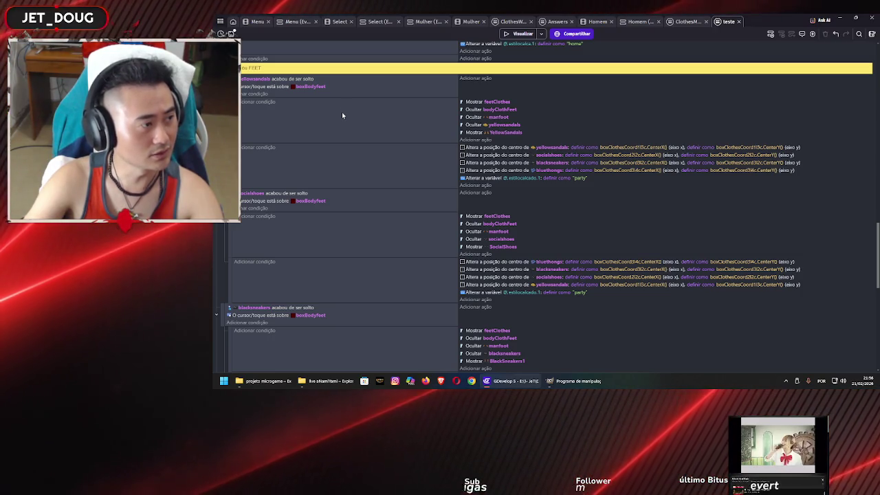
{"action": "scroll", "coordinate": [342, 111], "scroll_direction": "down", "scroll_amount": 3}
{"action": "scroll", "coordinate": [344, 198], "scroll_direction": "down", "scroll_amount": 2}
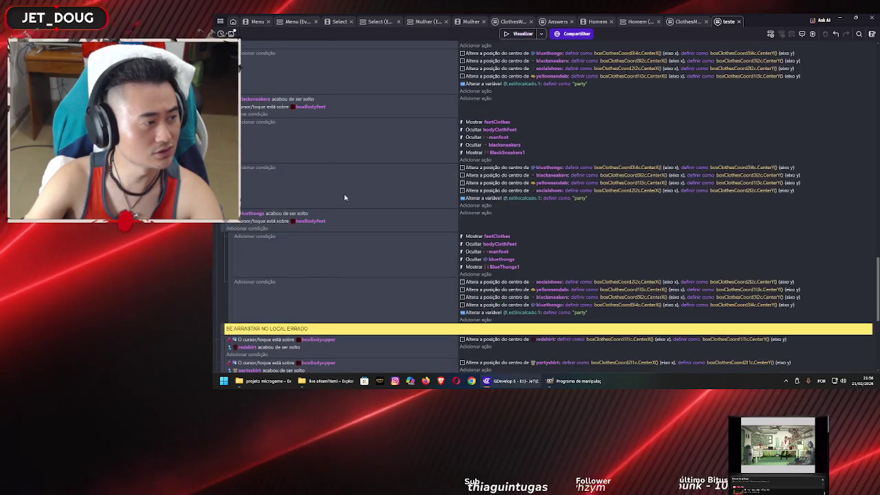
{"action": "scroll", "coordinate": [347, 200], "scroll_direction": "down", "scroll_amount": 2}
{"action": "scroll", "coordinate": [347, 200], "scroll_direction": "up", "scroll_amount": 5}
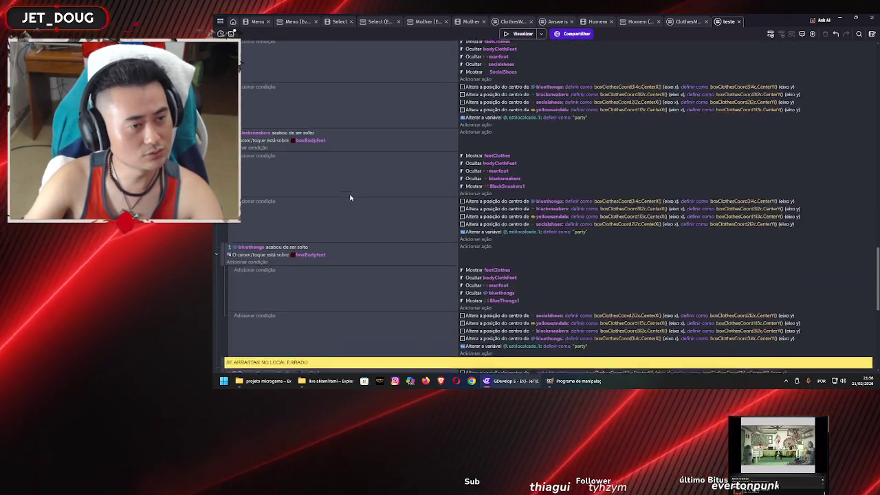
{"action": "scroll", "coordinate": [352, 196], "scroll_direction": "up", "scroll_amount": 3}
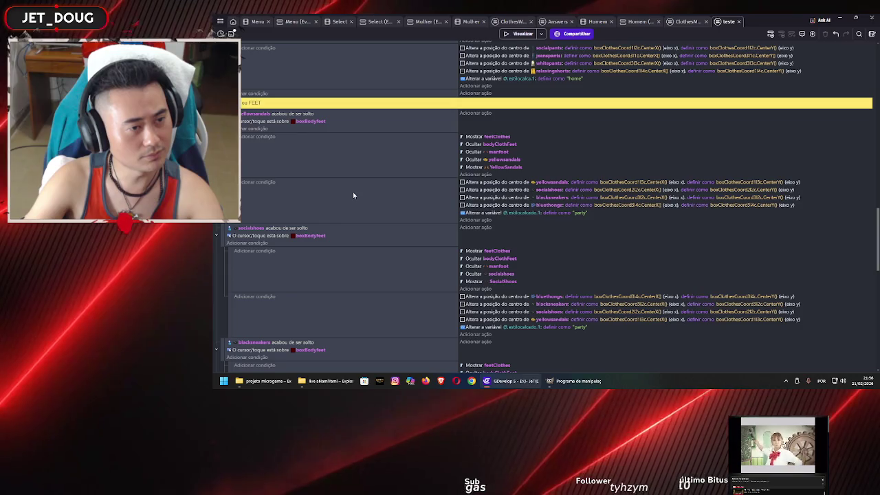
Step: Set the yellow sandals style value to 'home' and the social shoes value to 'work'
{"action": "left_click", "coordinate": [581, 214]}
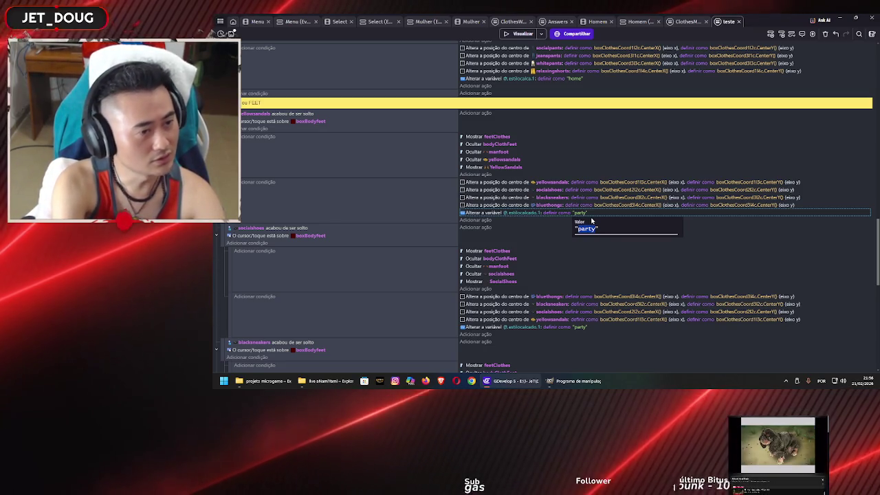
{"action": "type", "text": "home"}
{"action": "key", "text": "Return"}
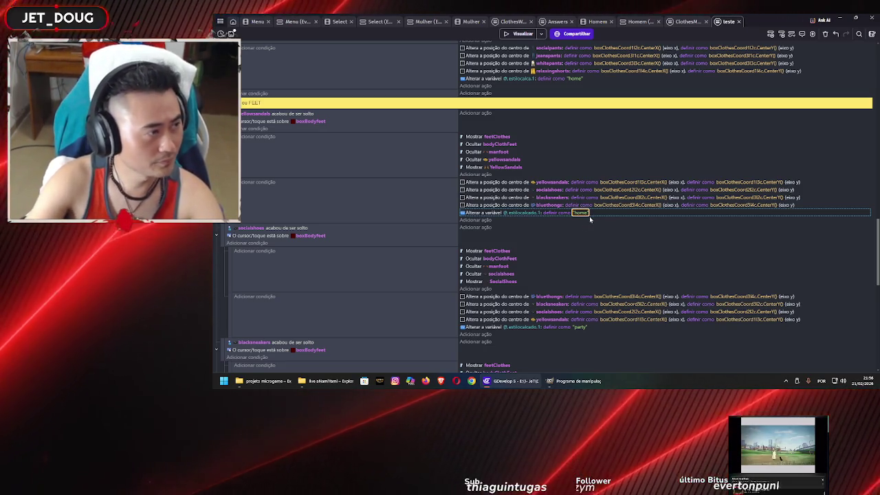
{"action": "scroll", "coordinate": [590, 216], "scroll_direction": "down", "scroll_amount": 3}
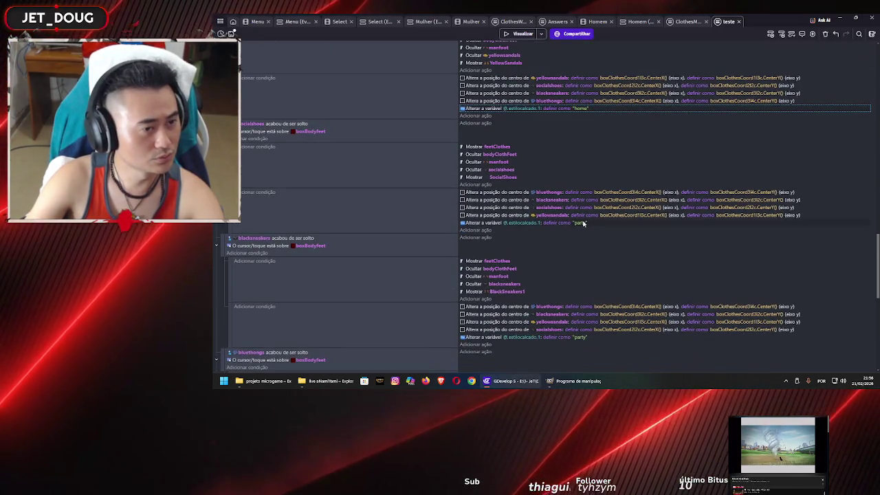
{"action": "left_click", "coordinate": [582, 223]}
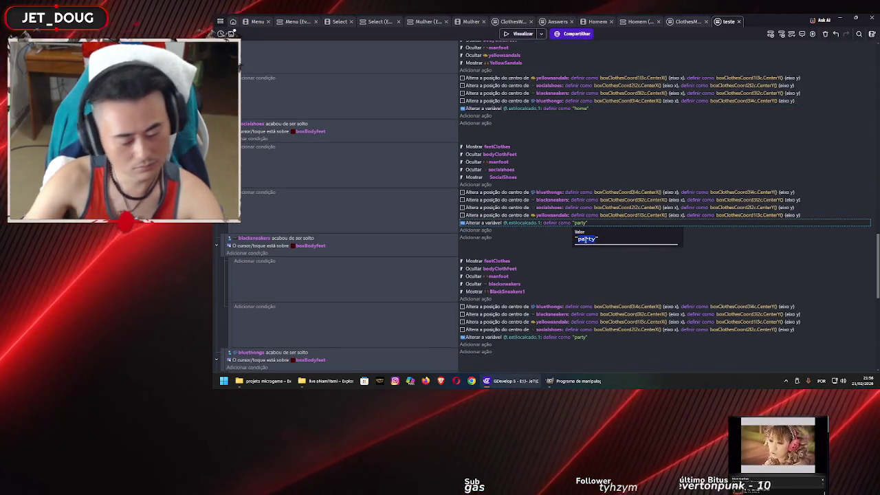
{"action": "type", "text": "work"}
{"action": "key", "text": "Return"}
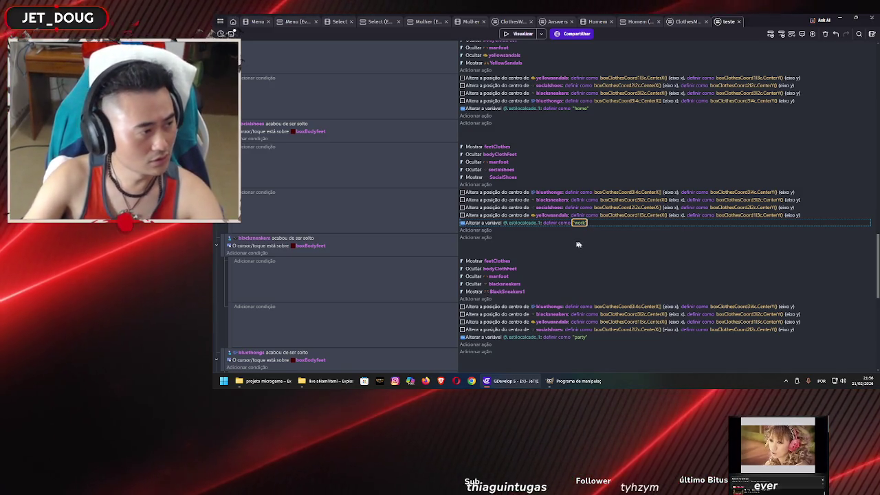
Step: Set the black sneakers event's style value to 'work'
{"action": "scroll", "coordinate": [545, 287], "scroll_direction": "down", "scroll_amount": 2}
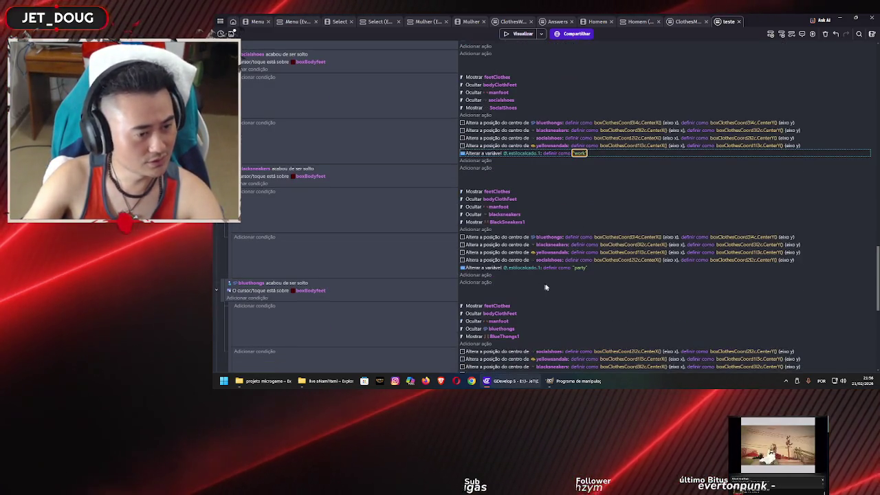
{"action": "left_click", "coordinate": [582, 269]}
{"action": "double_click", "coordinate": [581, 269]}
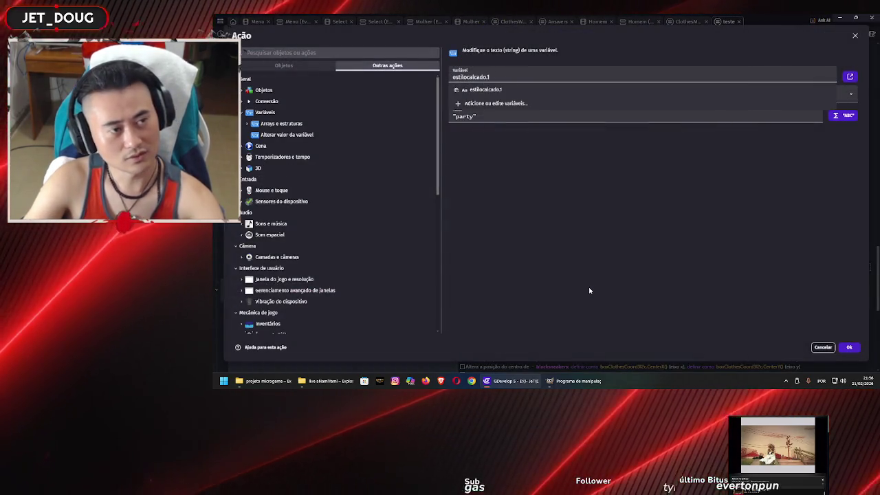
{"action": "key", "text": "Escape"}
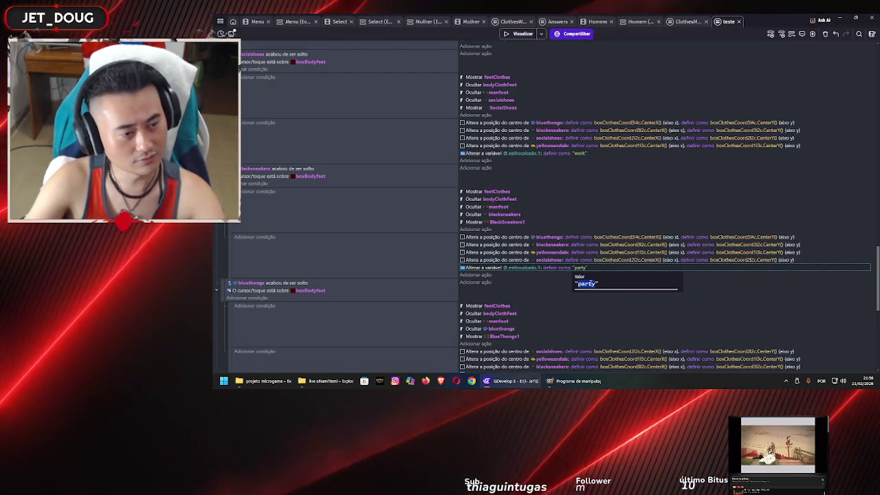
{"action": "double_click", "coordinate": [589, 283]}
{"action": "type", "text": "k"}
{"action": "key", "text": "Return"}
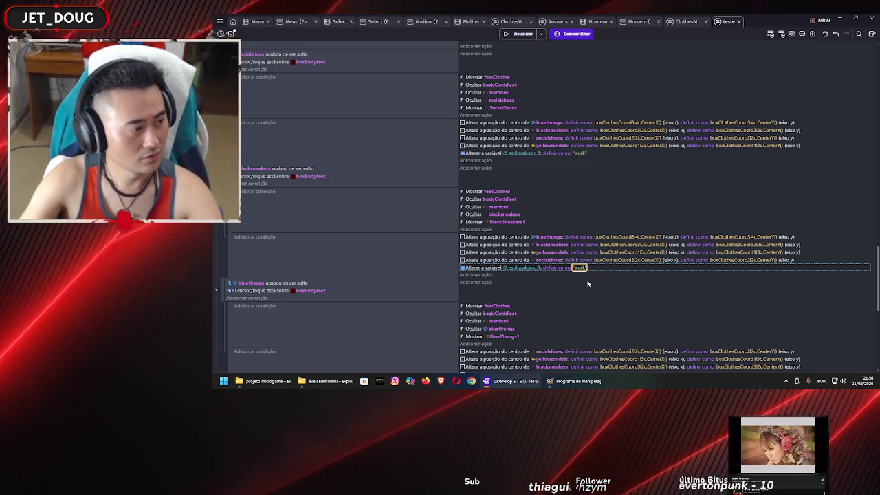
Step: Set the blue thongs value to 'home' and restore yellow sandals to 'party'
{"action": "scroll", "coordinate": [580, 280], "scroll_direction": "down", "scroll_amount": 3}
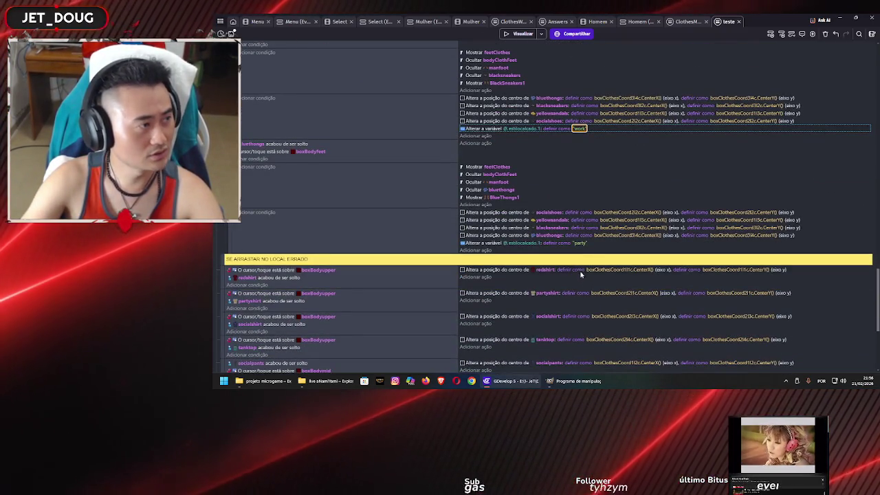
{"action": "left_click", "coordinate": [580, 243]}
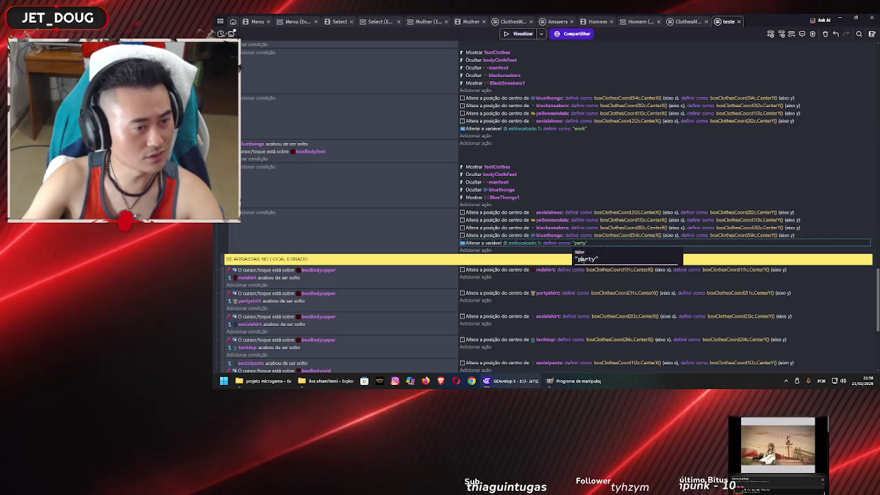
{"action": "type", "text": "home"}
{"action": "key", "text": "Return"}
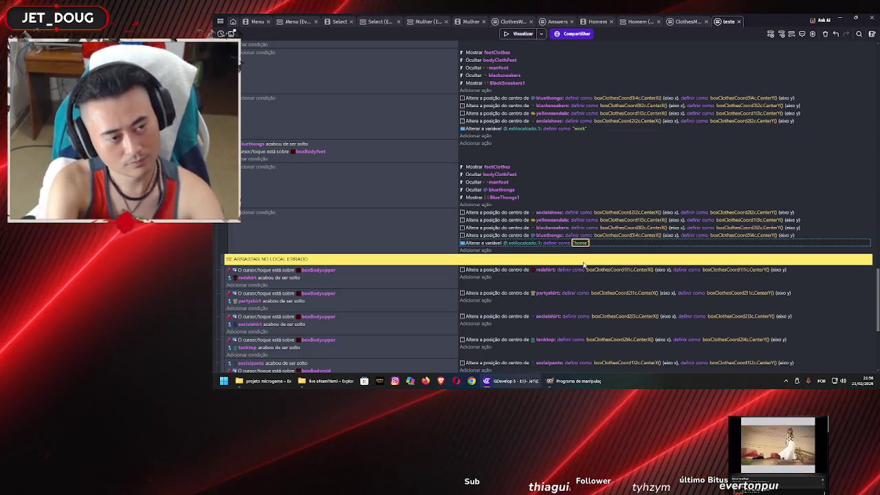
{"action": "scroll", "coordinate": [358, 181], "scroll_direction": "up", "scroll_amount": 5}
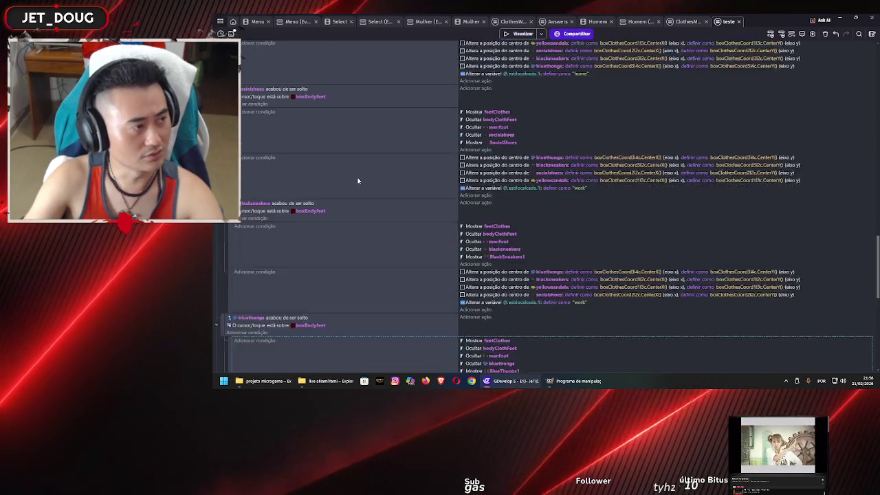
{"action": "left_click", "coordinate": [582, 212]}
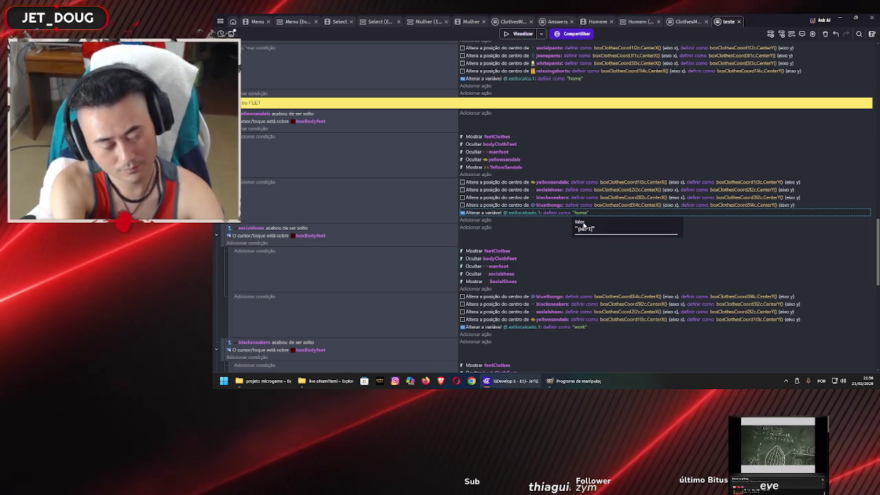
{"action": "key", "text": "Return"}
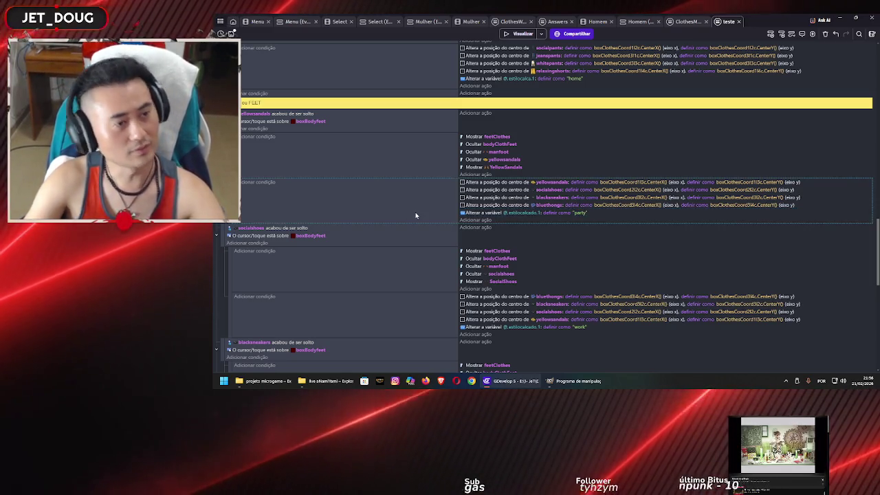
{"action": "scroll", "coordinate": [428, 206], "scroll_direction": "down", "scroll_amount": 2}
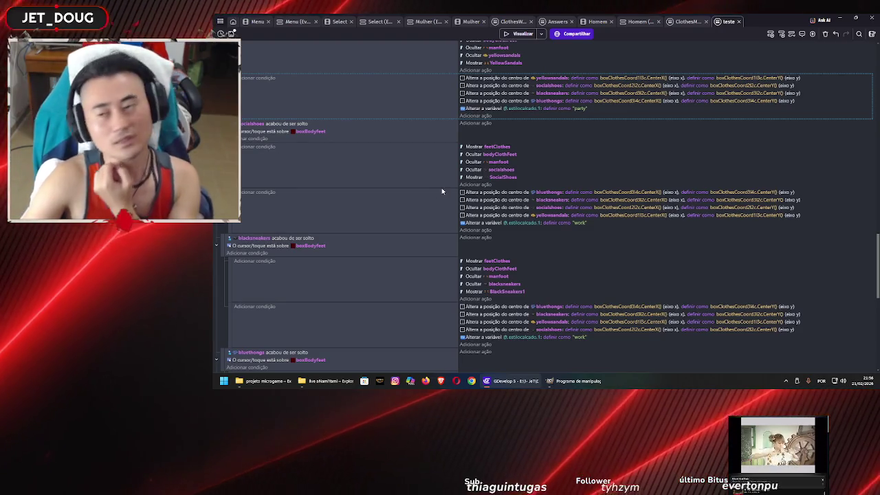
Step: Scroll through the events sheet to review the torso, legs and feet style events
{"action": "scroll", "coordinate": [444, 198], "scroll_direction": "down", "scroll_amount": 2}
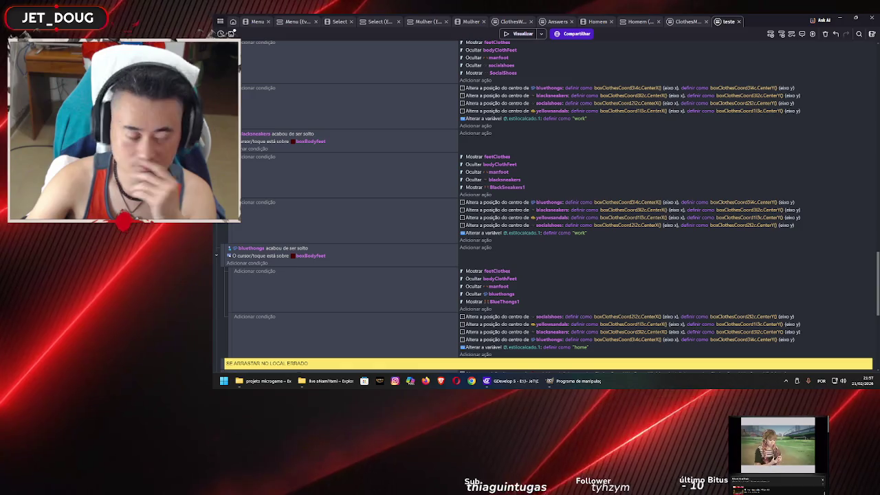
{"action": "scroll", "coordinate": [313, 115], "scroll_direction": "down", "scroll_amount": 5}
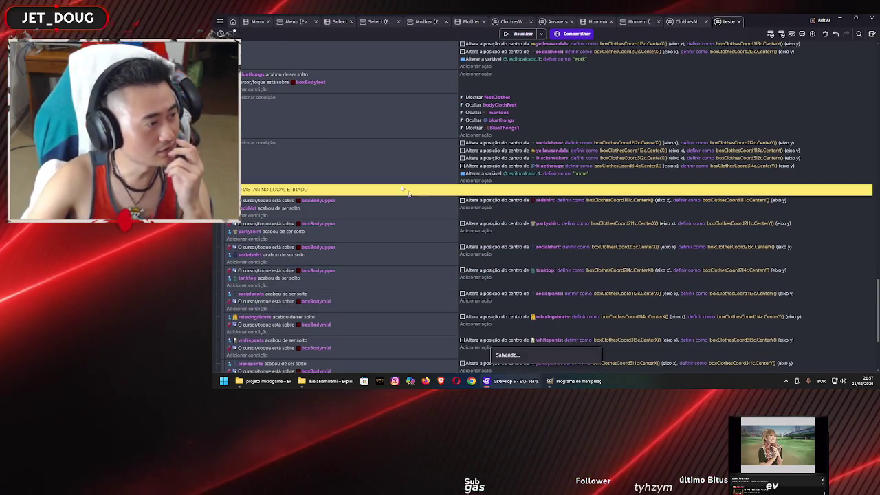
{"action": "scroll", "coordinate": [399, 211], "scroll_direction": "down", "scroll_amount": 3}
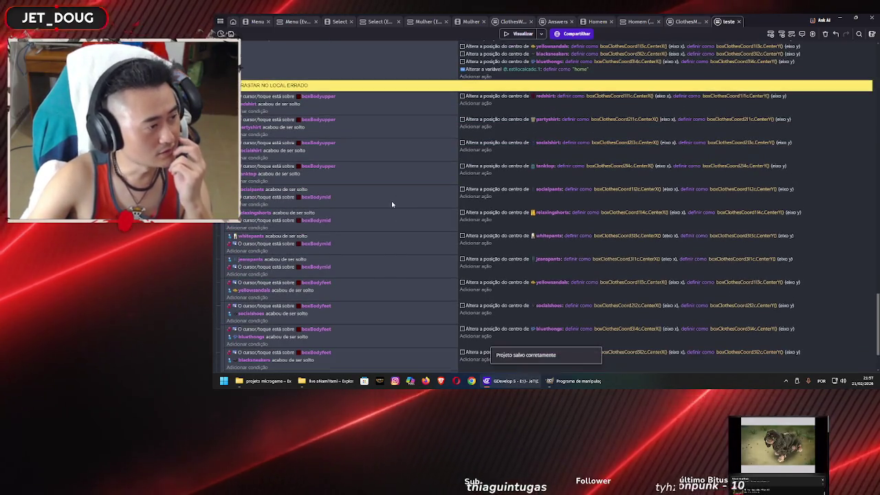
{"action": "scroll", "coordinate": [392, 201], "scroll_direction": "down", "scroll_amount": 2}
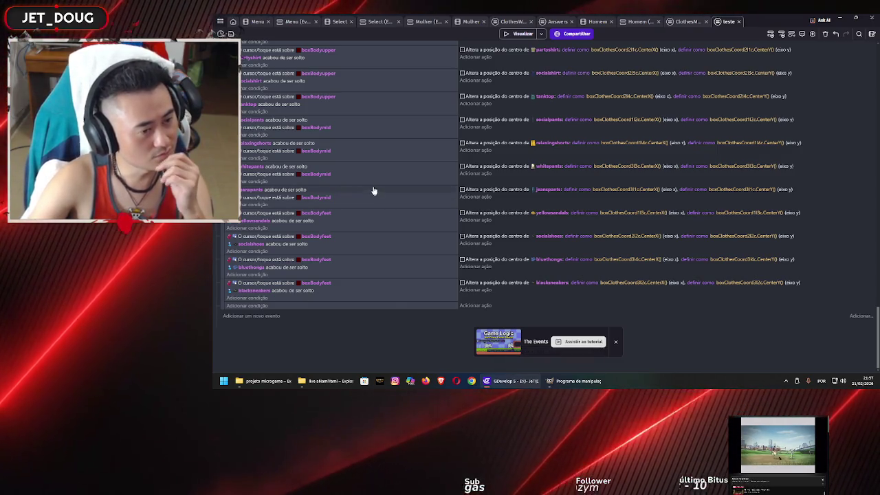
{"action": "scroll", "coordinate": [374, 191], "scroll_direction": "up", "scroll_amount": 10}
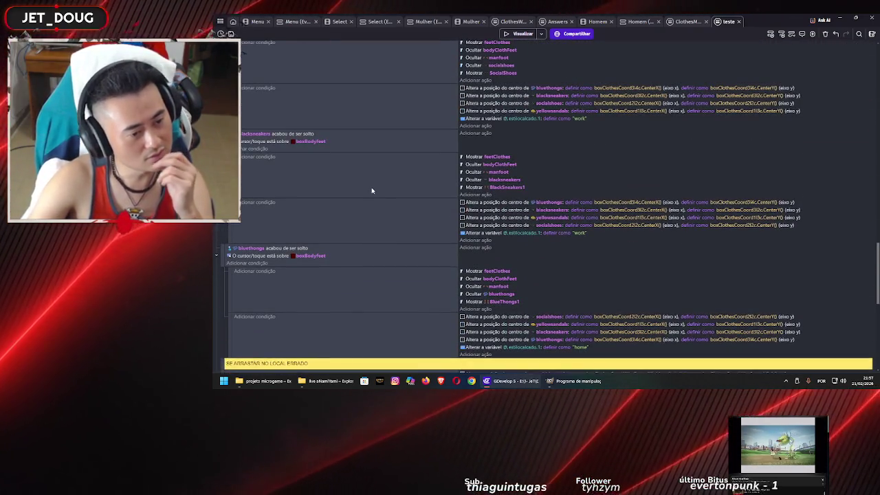
{"action": "scroll", "coordinate": [370, 200], "scroll_direction": "up", "scroll_amount": 10}
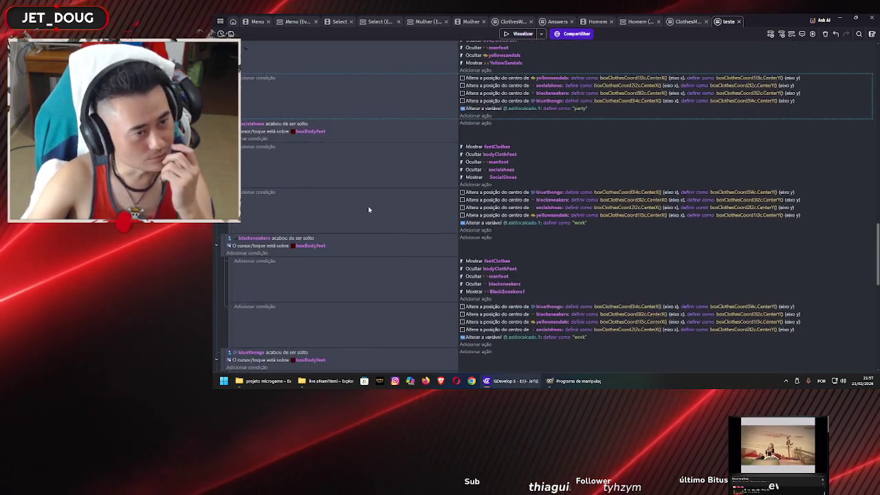
{"action": "scroll", "coordinate": [368, 203], "scroll_direction": "up", "scroll_amount": 1}
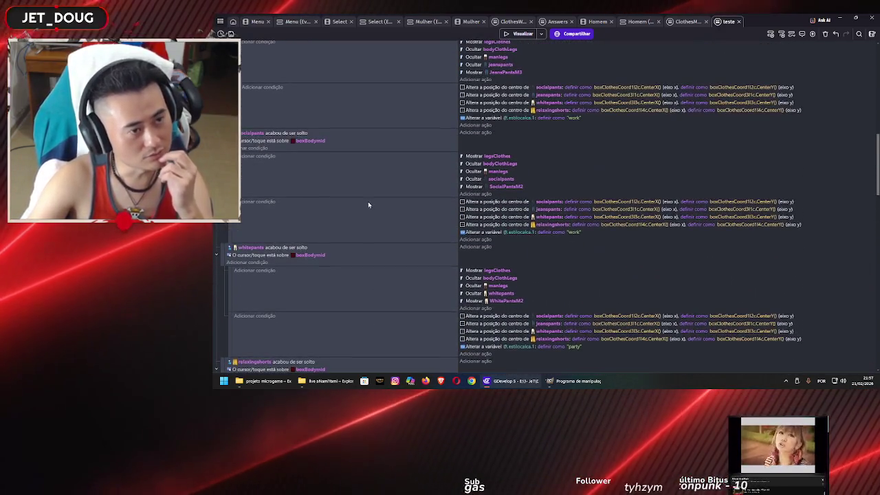
{"action": "scroll", "coordinate": [368, 210], "scroll_direction": "down", "scroll_amount": 1}
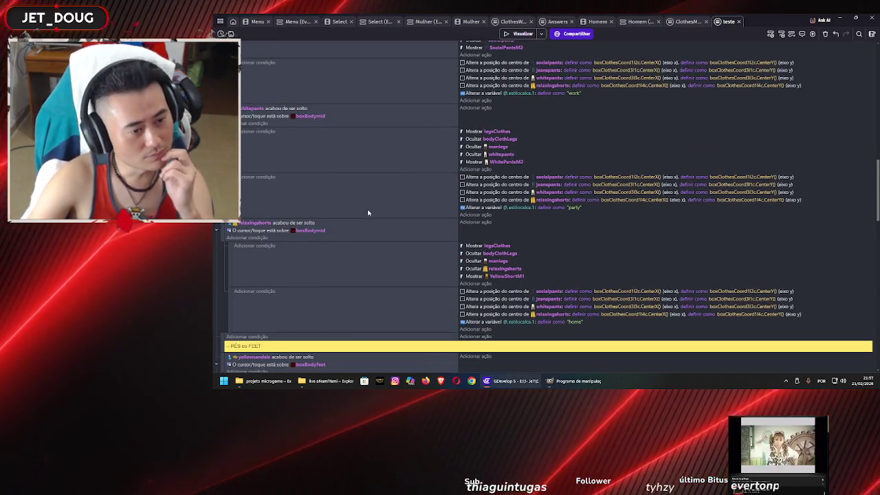
{"action": "scroll", "coordinate": [369, 211], "scroll_direction": "up", "scroll_amount": 5}
{"action": "scroll", "coordinate": [370, 207], "scroll_direction": "up", "scroll_amount": 10}
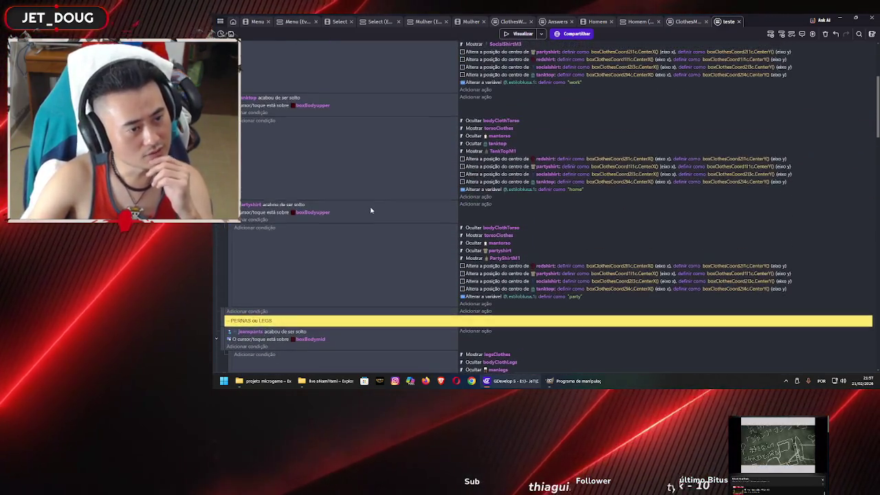
{"action": "scroll", "coordinate": [371, 203], "scroll_direction": "down", "scroll_amount": 15}
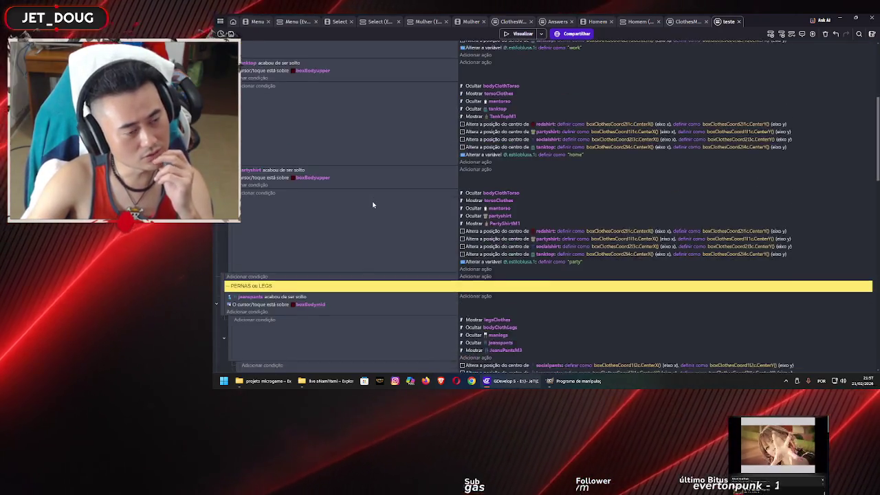
{"action": "scroll", "coordinate": [368, 205], "scroll_direction": "down", "scroll_amount": 8}
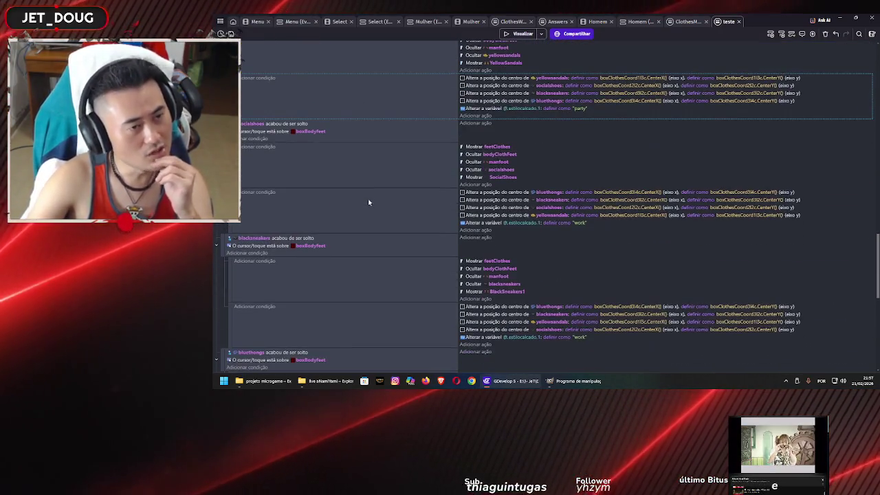
{"action": "scroll", "coordinate": [369, 208], "scroll_direction": "down", "scroll_amount": 10}
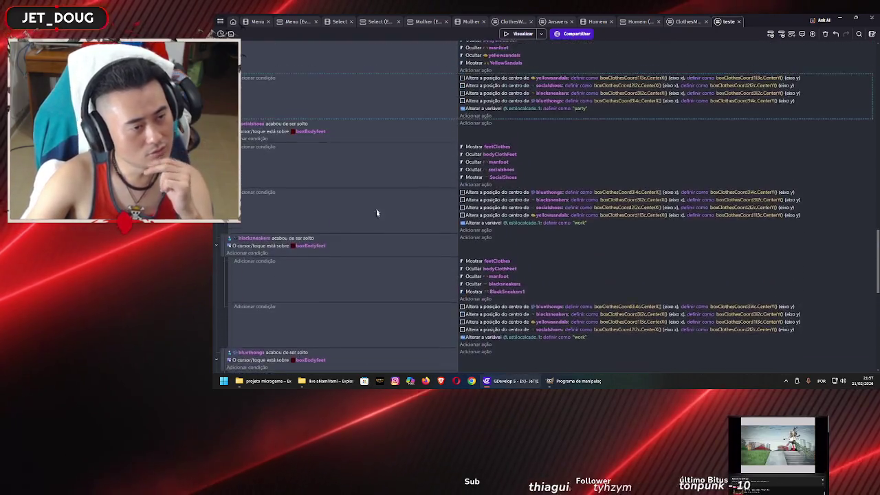
{"action": "scroll", "coordinate": [403, 201], "scroll_direction": "up", "scroll_amount": 1}
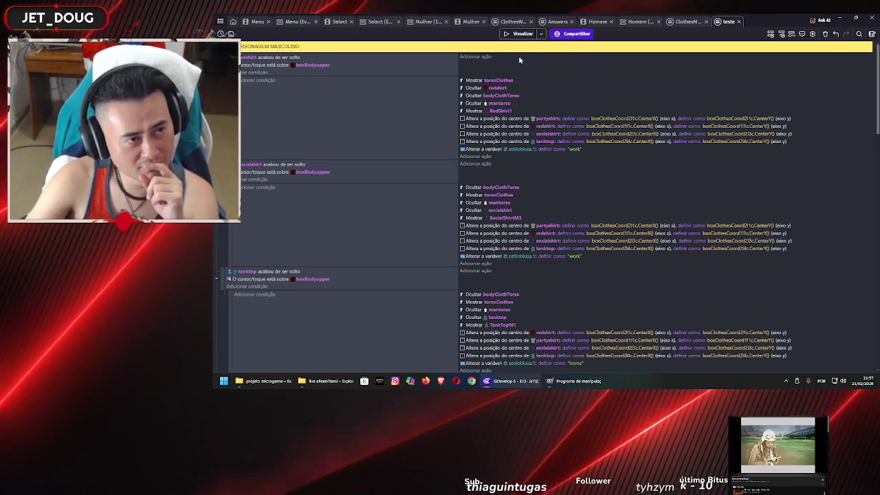
{"action": "left_click", "coordinate": [519, 34]}
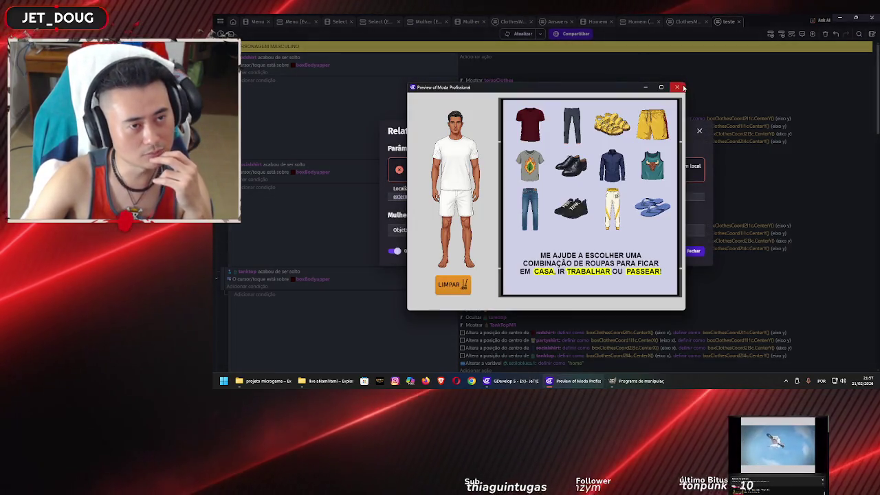
{"action": "left_click", "coordinate": [677, 87]}
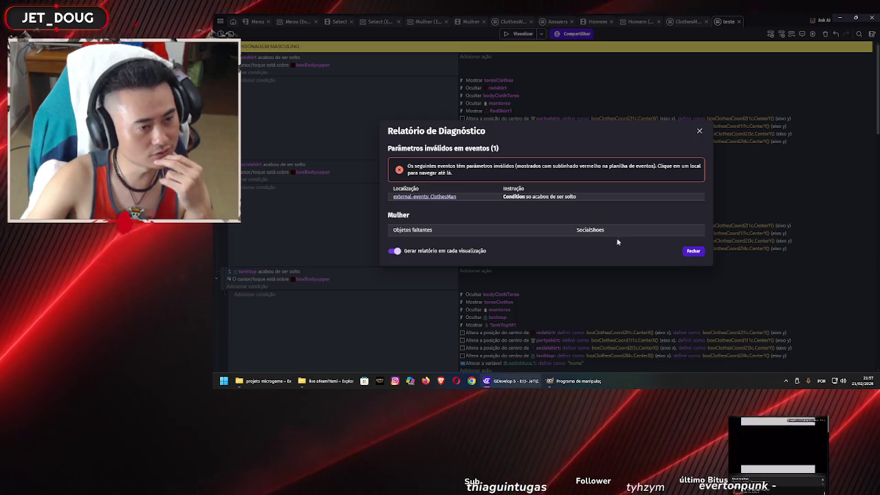
{"action": "left_click", "coordinate": [693, 251]}
{"action": "scroll", "coordinate": [473, 321], "scroll_direction": "down", "scroll_amount": 10}
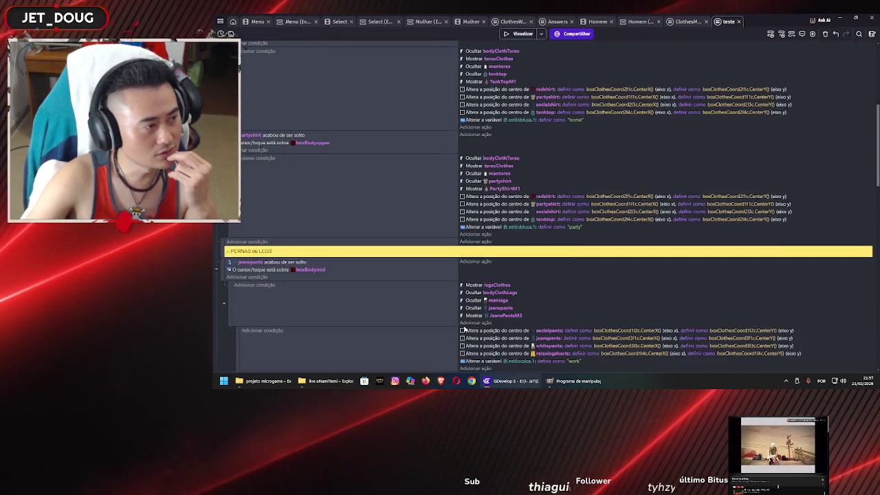
Step: In the wrong-place drag events, set the socialshoes condition's object to socialshoes
{"action": "scroll", "coordinate": [472, 321], "scroll_direction": "down", "scroll_amount": 5}
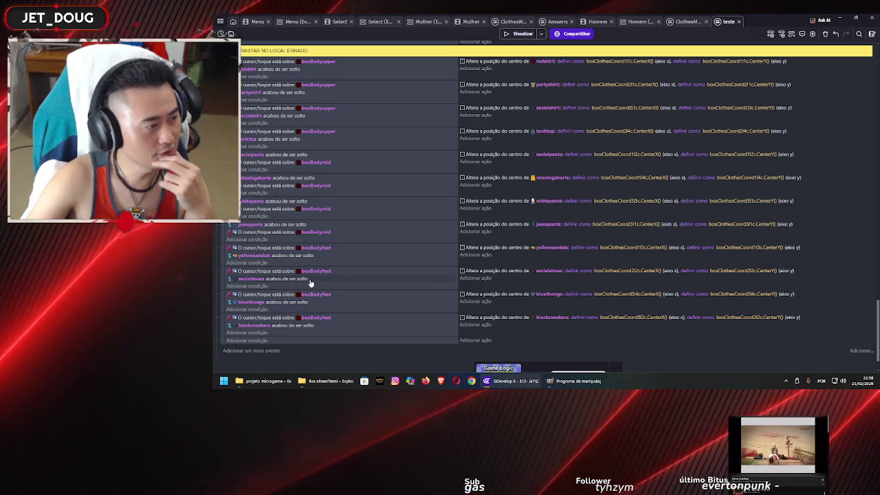
{"action": "left_click", "coordinate": [255, 278]}
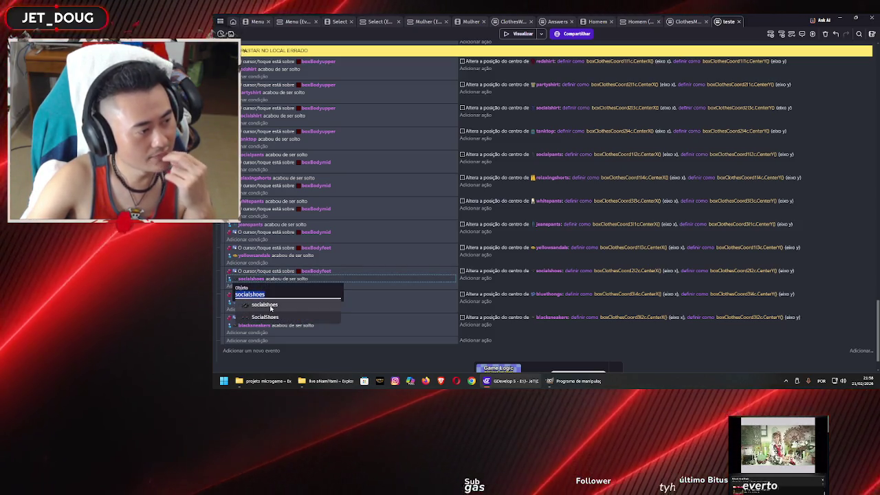
{"action": "left_click", "coordinate": [271, 306]}
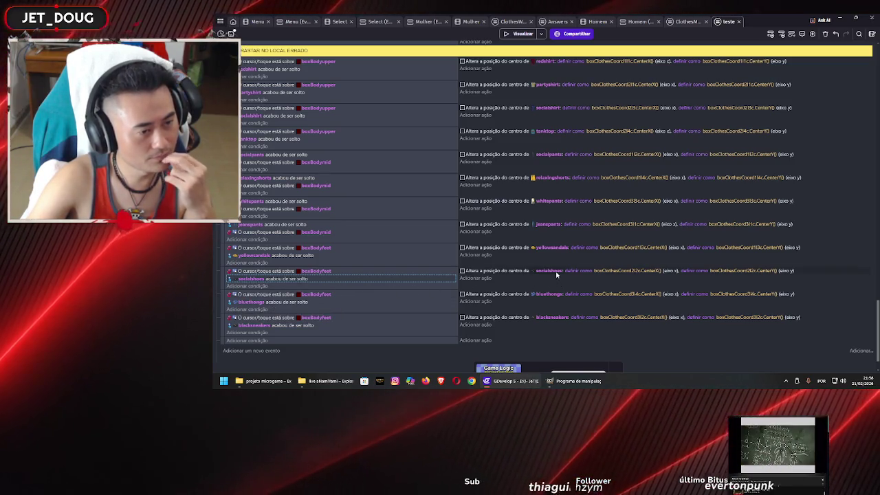
{"action": "scroll", "coordinate": [557, 276], "scroll_direction": "up", "scroll_amount": 5}
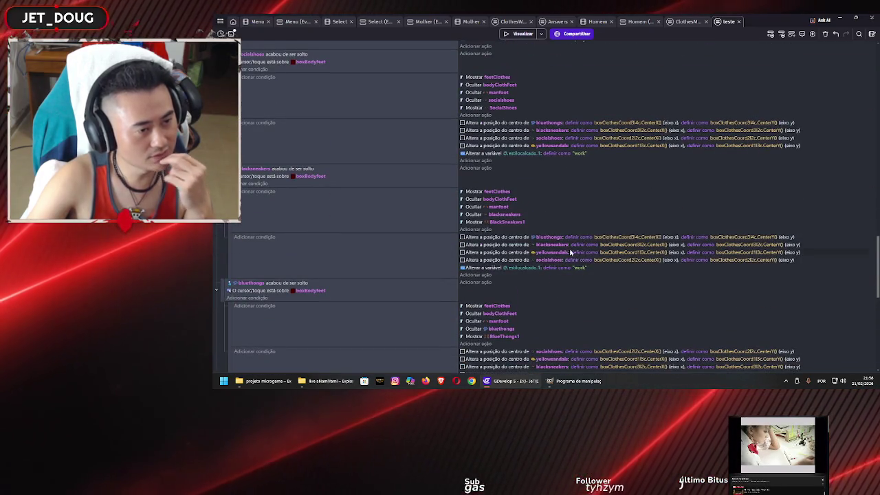
{"action": "scroll", "coordinate": [566, 263], "scroll_direction": "down", "scroll_amount": 3}
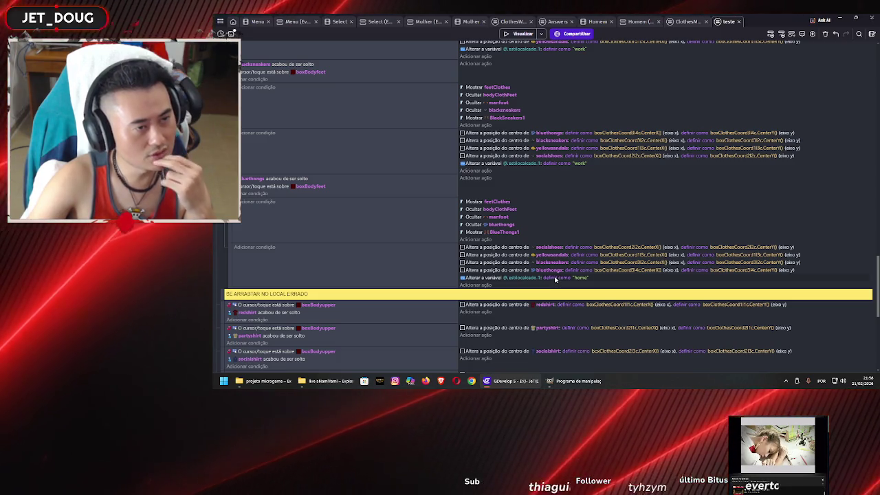
{"action": "scroll", "coordinate": [556, 277], "scroll_direction": "up", "scroll_amount": 4}
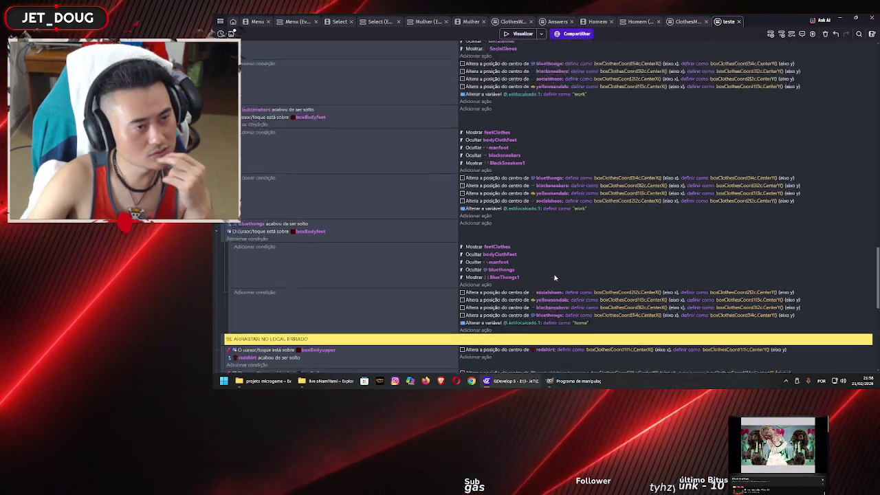
{"action": "scroll", "coordinate": [556, 273], "scroll_direction": "up", "scroll_amount": 4}
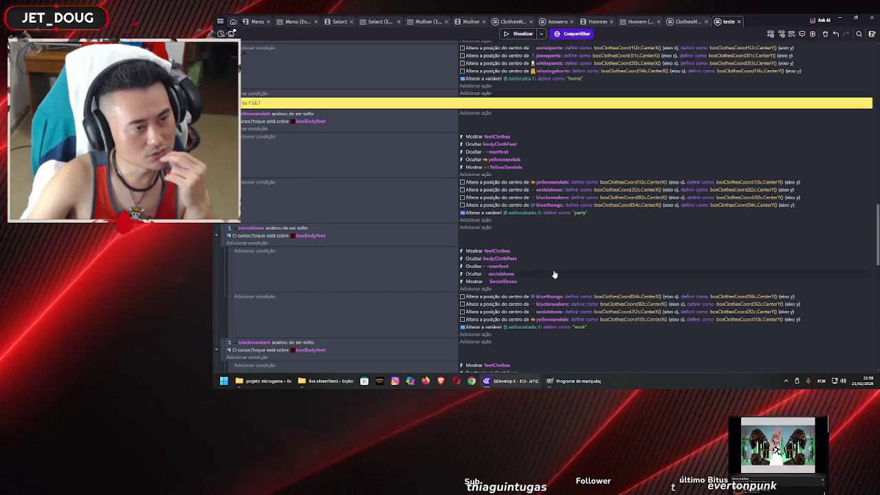
{"action": "scroll", "coordinate": [553, 274], "scroll_direction": "up", "scroll_amount": 5}
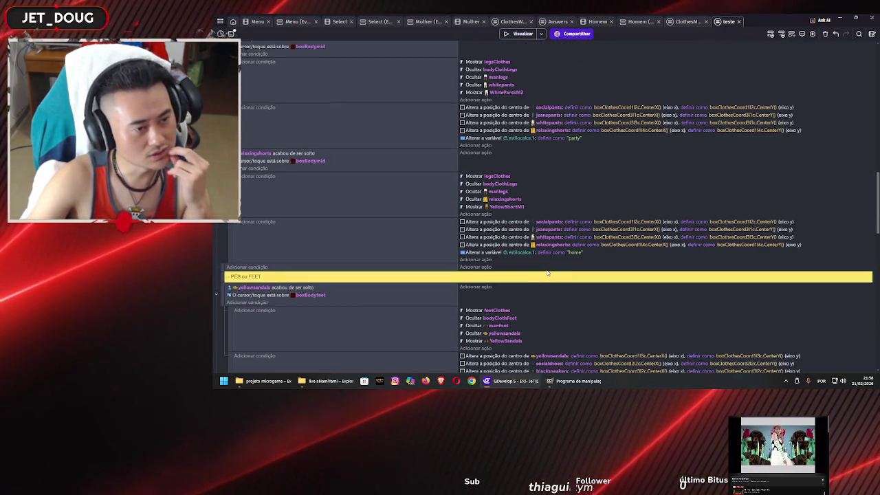
{"action": "scroll", "coordinate": [543, 272], "scroll_direction": "up", "scroll_amount": 10}
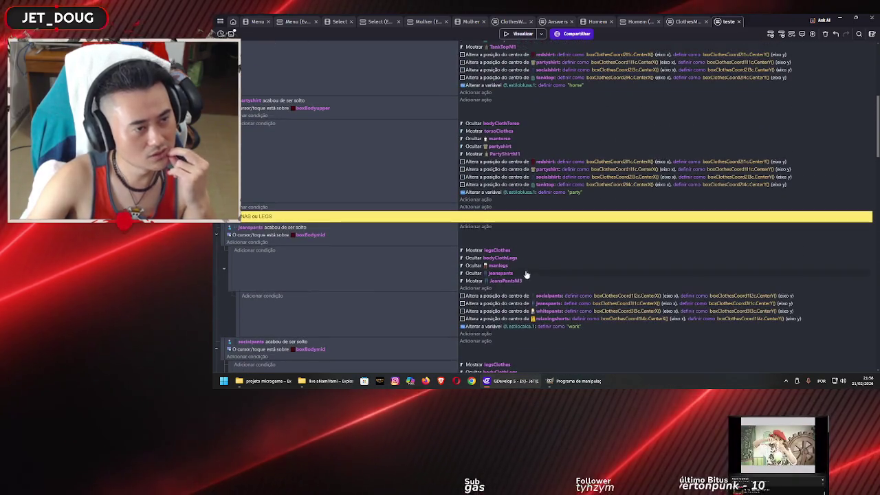
{"action": "scroll", "coordinate": [525, 269], "scroll_direction": "up", "scroll_amount": 3}
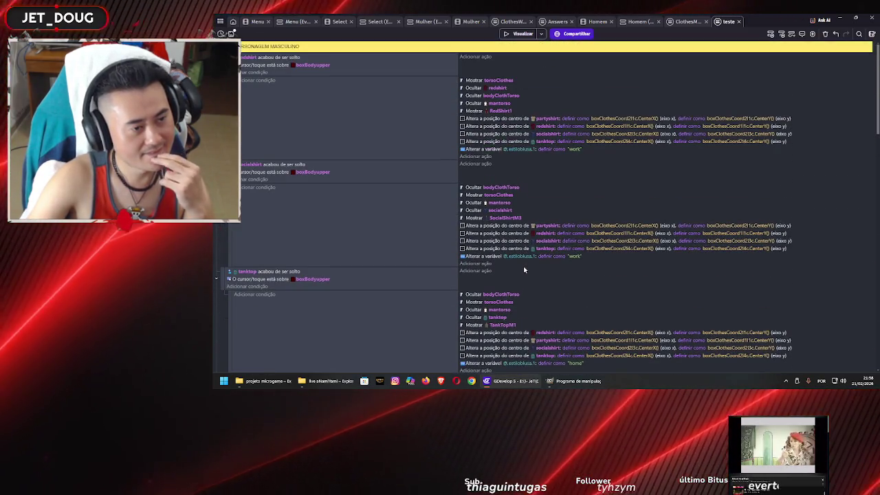
{"action": "scroll", "coordinate": [524, 271], "scroll_direction": "down", "scroll_amount": 15}
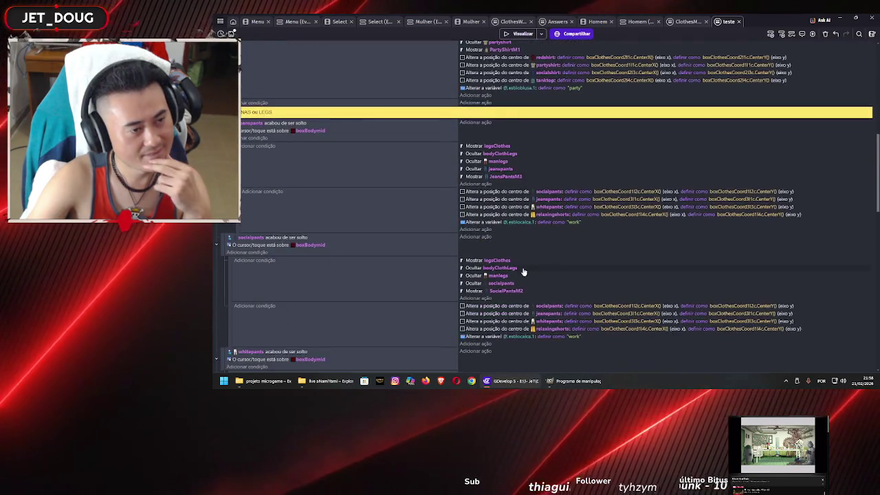
{"action": "scroll", "coordinate": [523, 270], "scroll_direction": "down", "scroll_amount": 10}
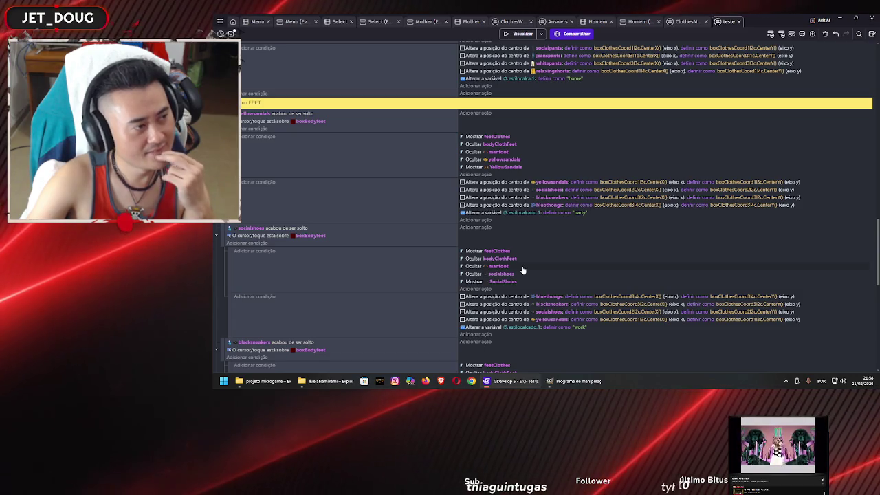
{"action": "scroll", "coordinate": [523, 270], "scroll_direction": "down", "scroll_amount": 15}
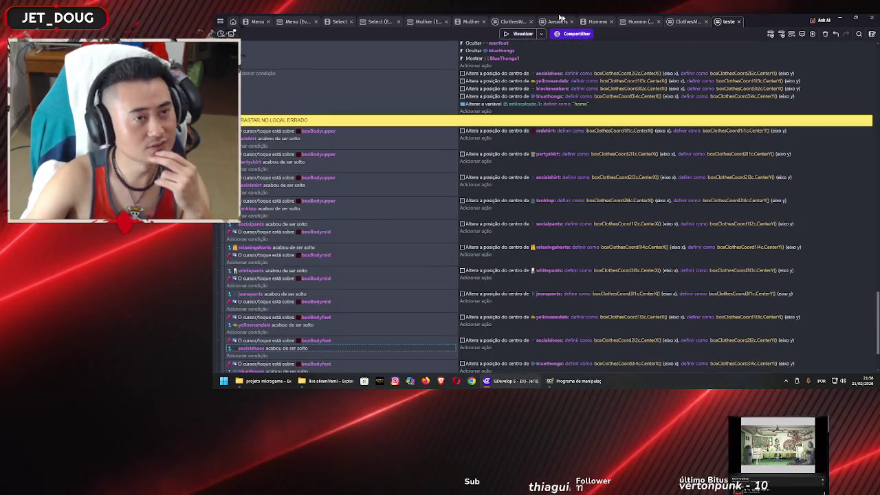
{"action": "left_click", "coordinate": [598, 21]}
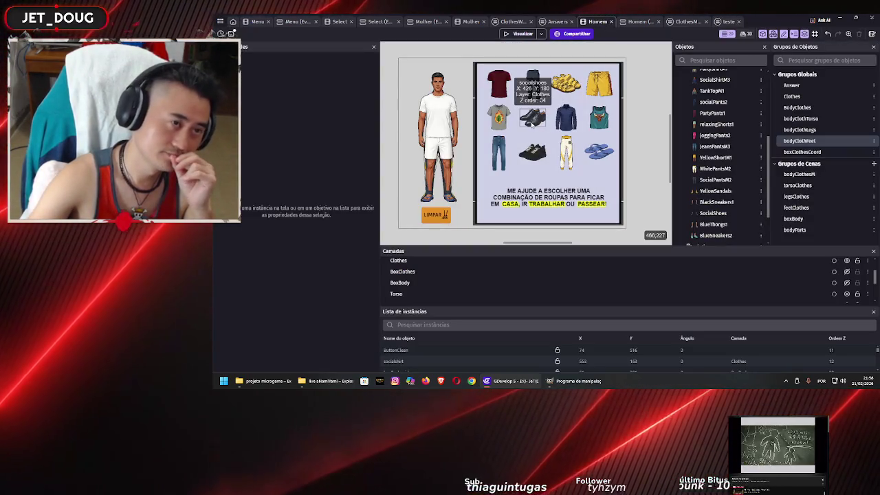
Step: Inspect the socialshoes object, then run a game preview and dismiss its diagnostic report
{"action": "double_click", "coordinate": [531, 124]}
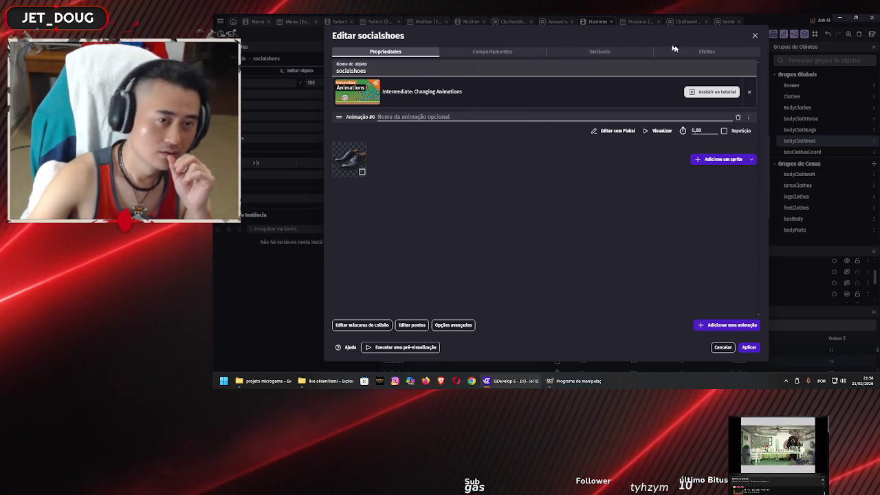
{"action": "left_click", "coordinate": [756, 36]}
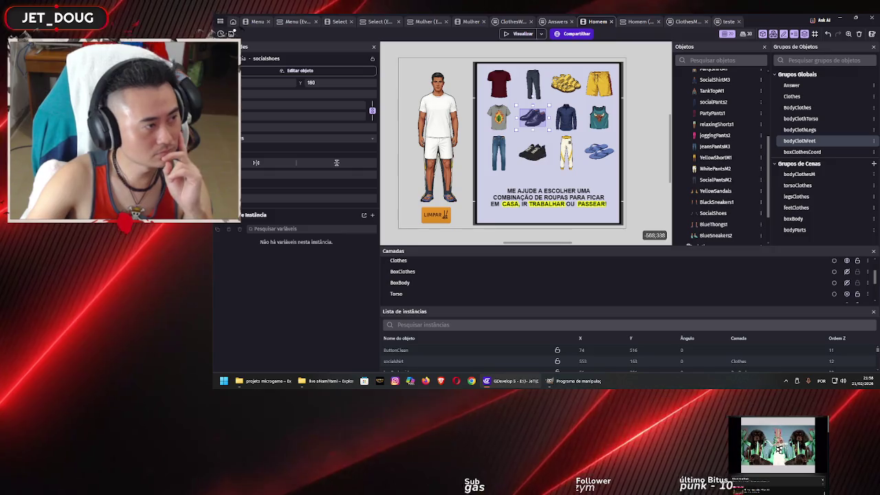
{"action": "left_click", "coordinate": [643, 64]}
{"action": "left_click", "coordinate": [513, 36]}
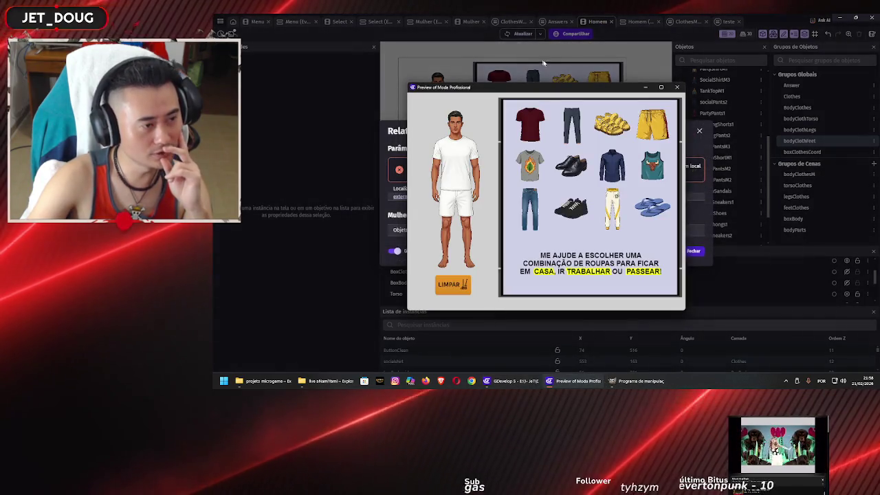
{"action": "left_click", "coordinate": [677, 87]}
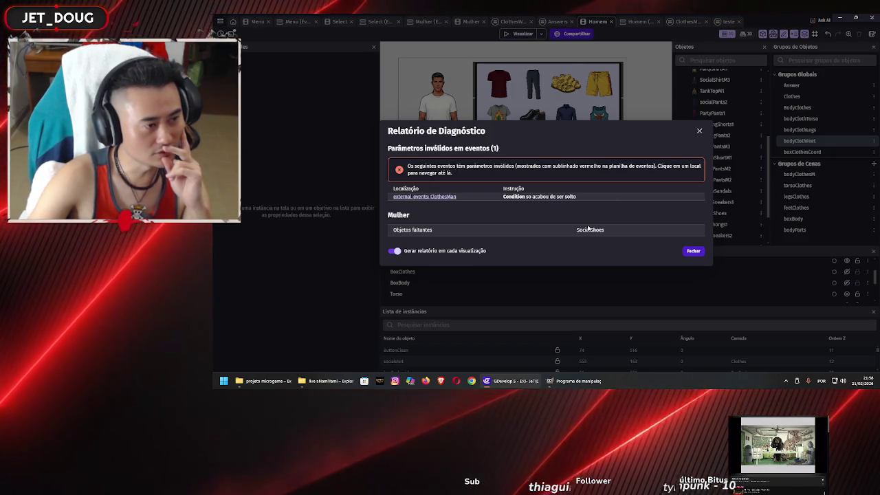
{"action": "left_click", "coordinate": [694, 251]}
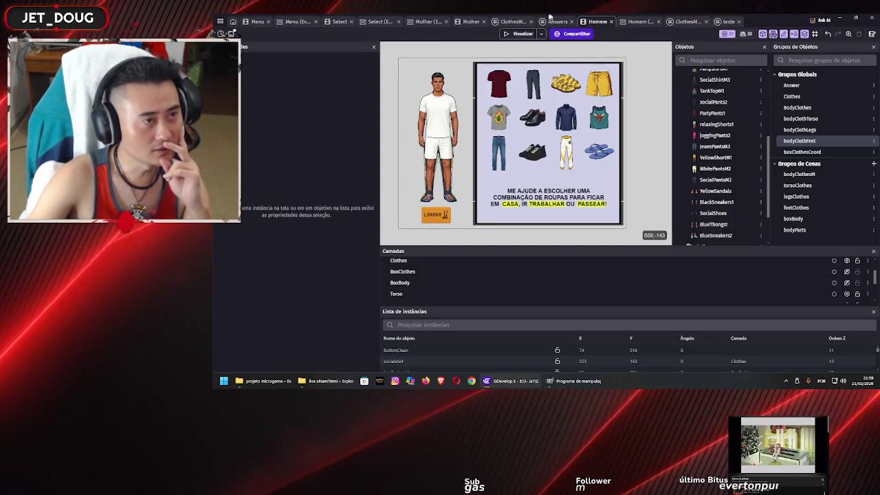
Step: Create a new Sprite object, NewSprite, in the Homem scene
{"action": "scroll", "coordinate": [725, 172], "scroll_direction": "up", "scroll_amount": 5}
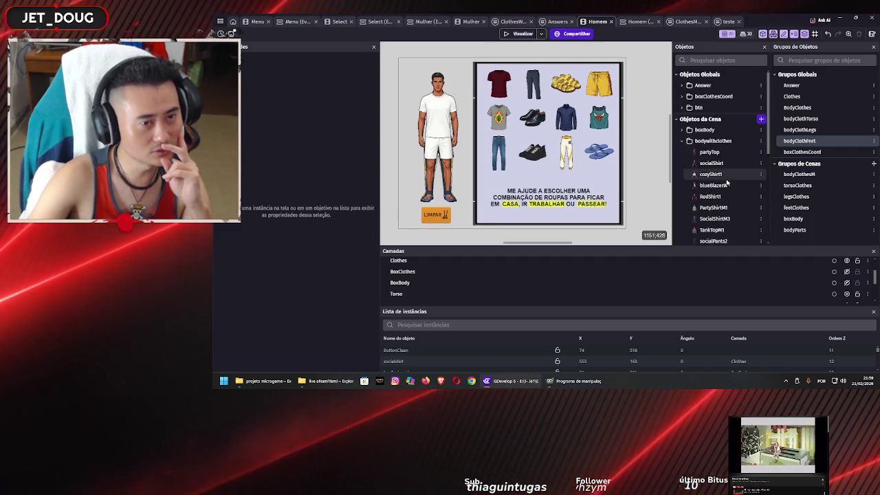
{"action": "scroll", "coordinate": [725, 179], "scroll_direction": "down", "scroll_amount": 3}
{"action": "scroll", "coordinate": [722, 179], "scroll_direction": "down", "scroll_amount": 3}
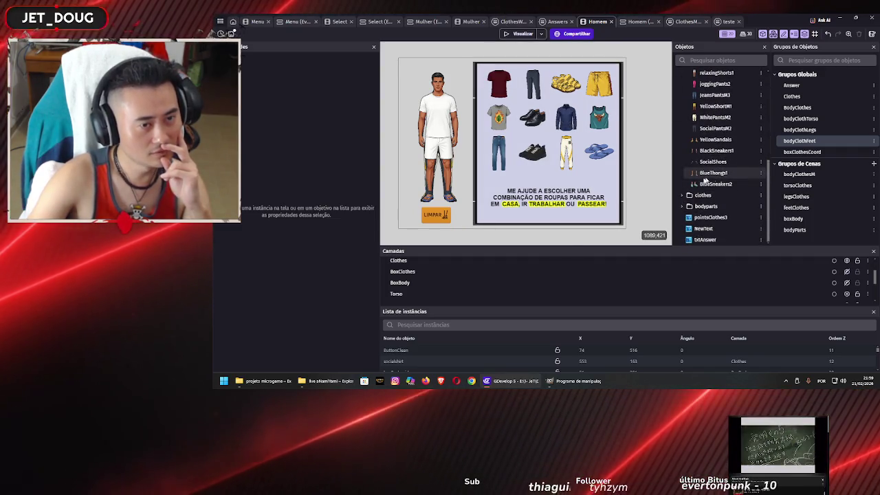
{"action": "right_click", "coordinate": [651, 177]}
{"action": "key", "text": "Escape"}
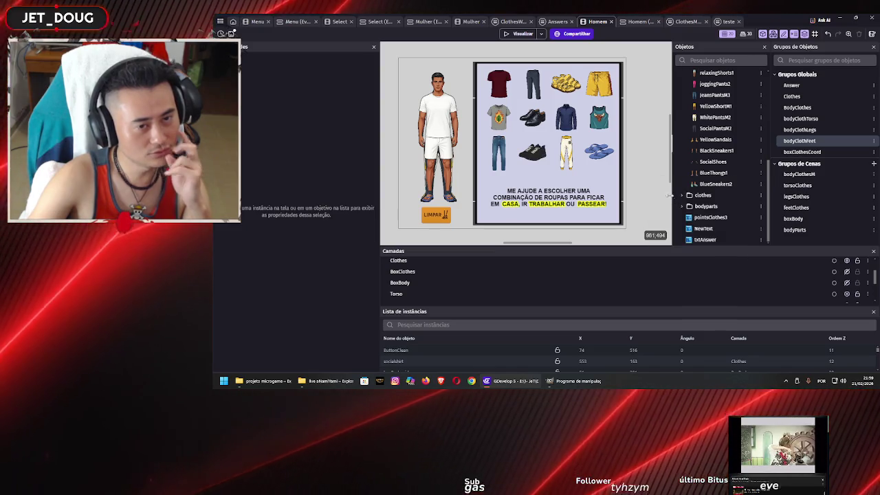
{"action": "left_click", "coordinate": [716, 239]}
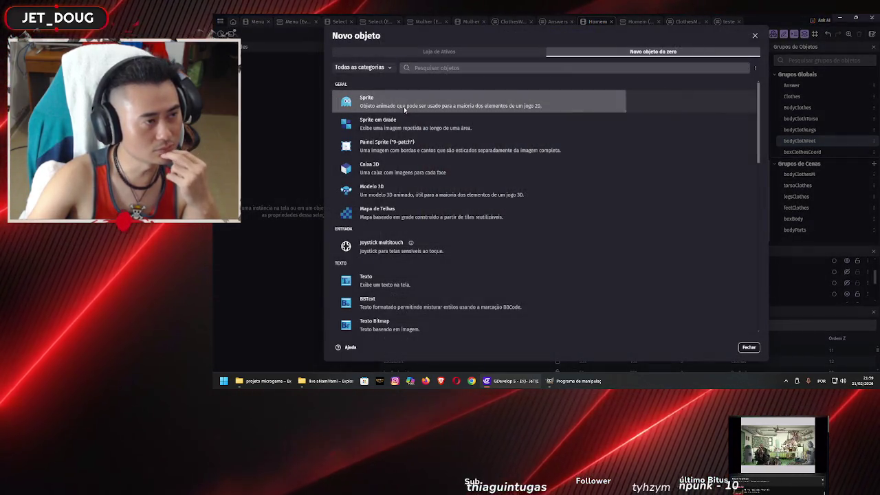
{"action": "left_click", "coordinate": [404, 106]}
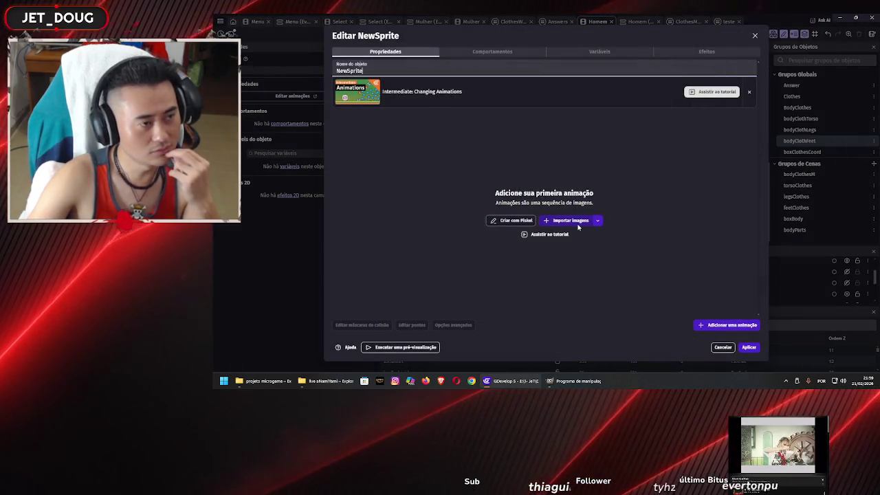
Step: Browse to feminino > calçados for shoe images, then cancel and close NewSprite unchanged
{"action": "left_click", "coordinate": [577, 222]}
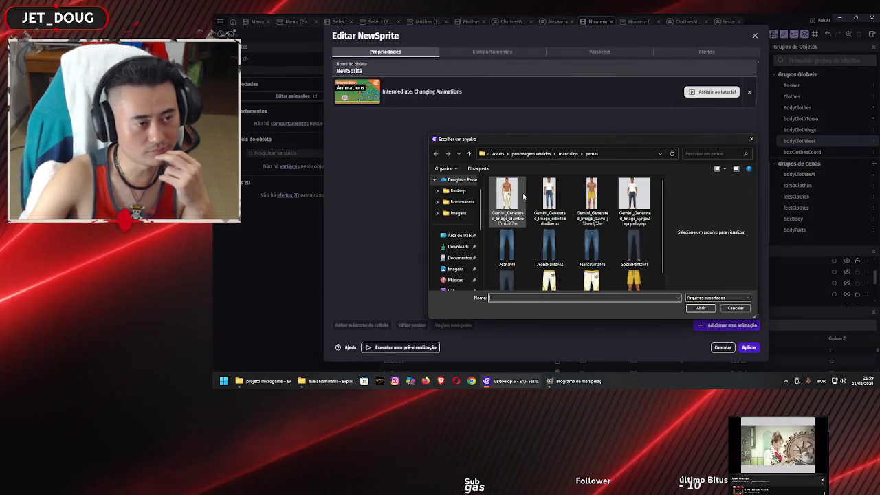
{"action": "left_click", "coordinate": [566, 154]}
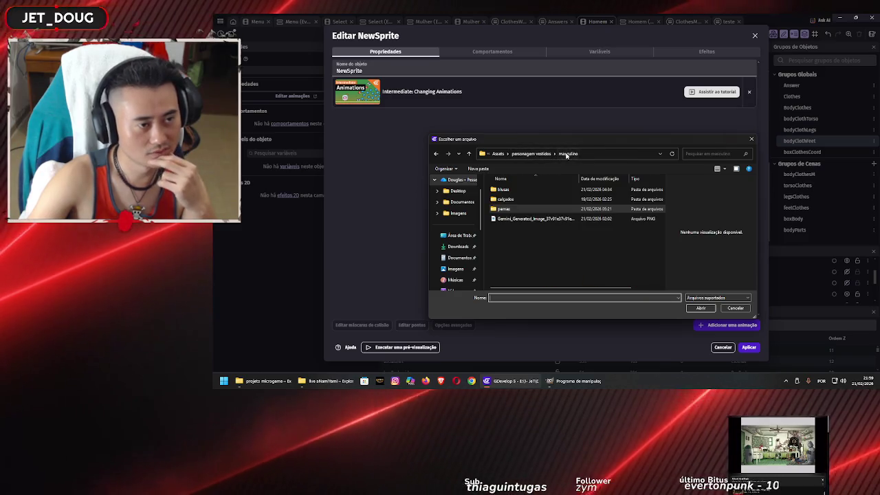
{"action": "left_click", "coordinate": [531, 154]}
{"action": "double_click", "coordinate": [527, 192]}
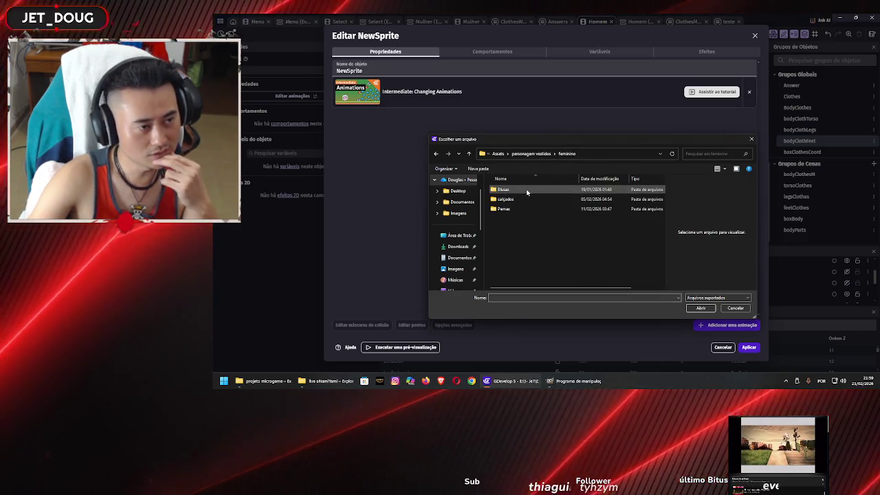
{"action": "double_click", "coordinate": [525, 202]}
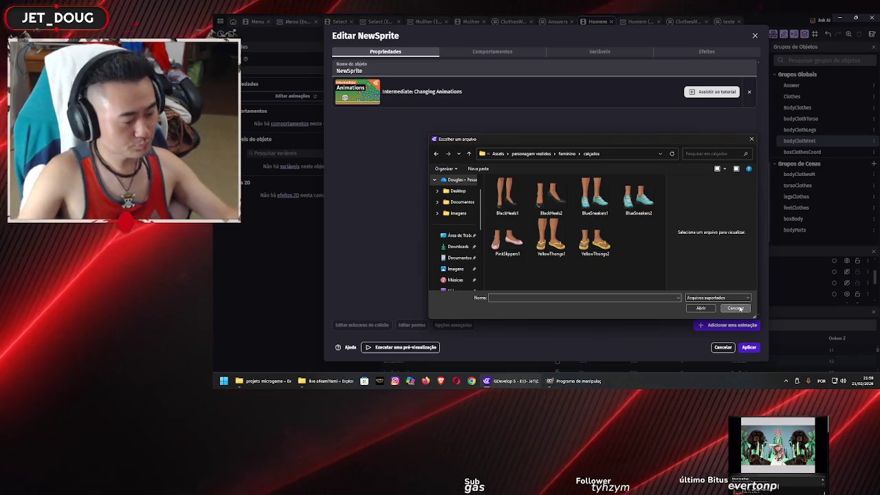
{"action": "left_click", "coordinate": [738, 308]}
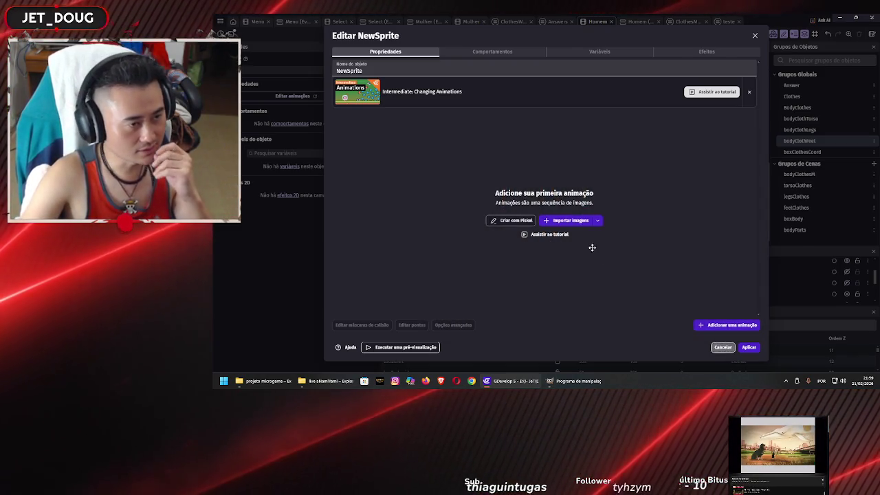
{"action": "key", "text": "Escape"}
Step: Place a NewSprite instance beside the clothes board, delete it, and open the bodyClothLegs group
{"action": "scroll", "coordinate": [654, 170], "scroll_direction": "down", "scroll_amount": 3}
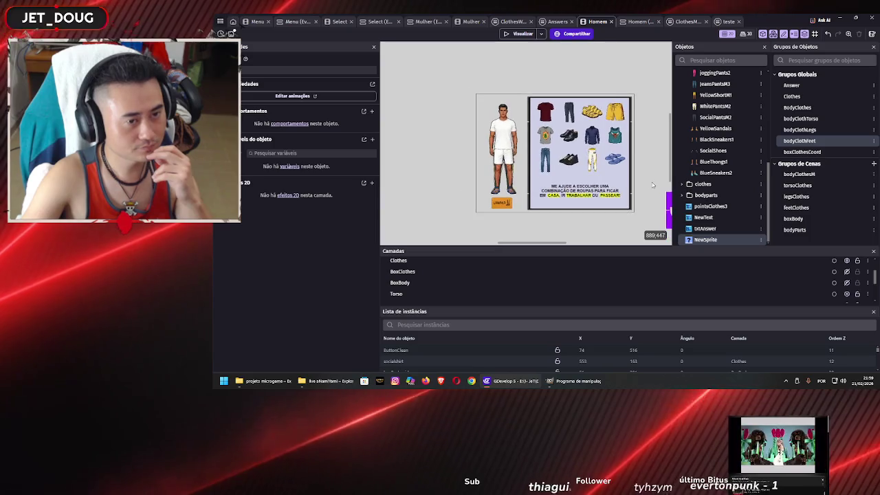
{"action": "left_click_drag", "start_coordinate": [706, 239], "coordinate": [592, 206]}
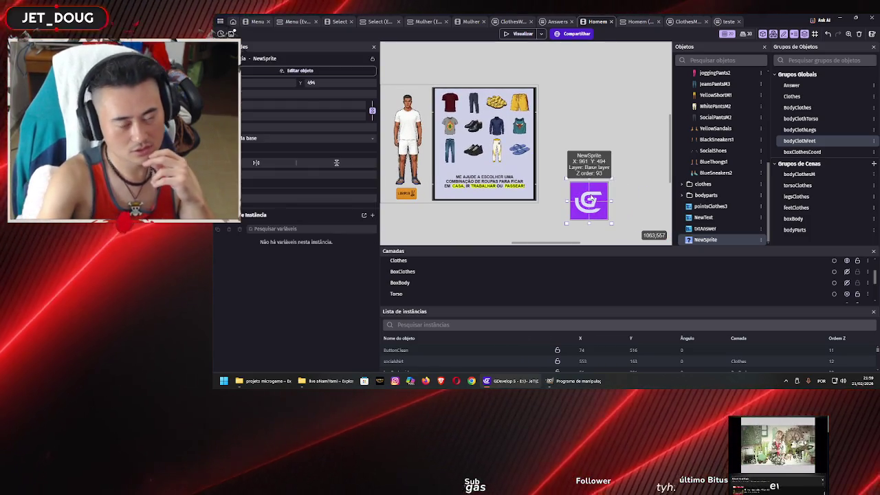
{"action": "key", "text": "Delete"}
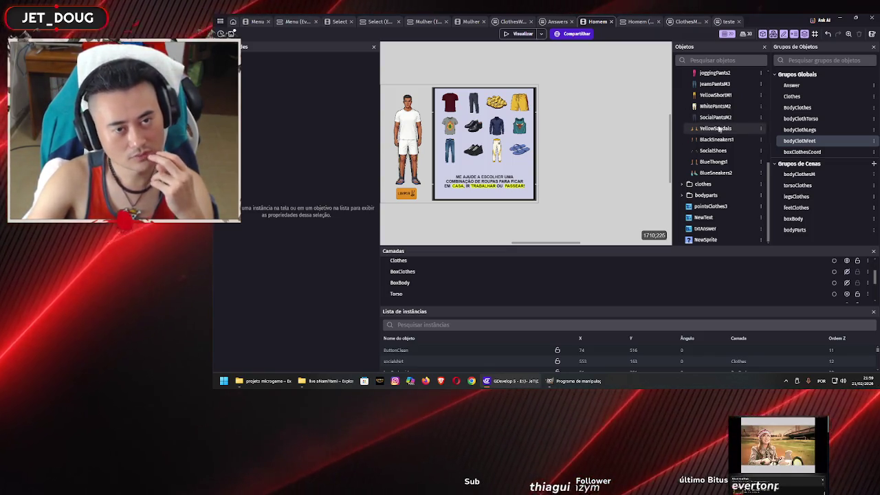
{"action": "double_click", "coordinate": [801, 129]}
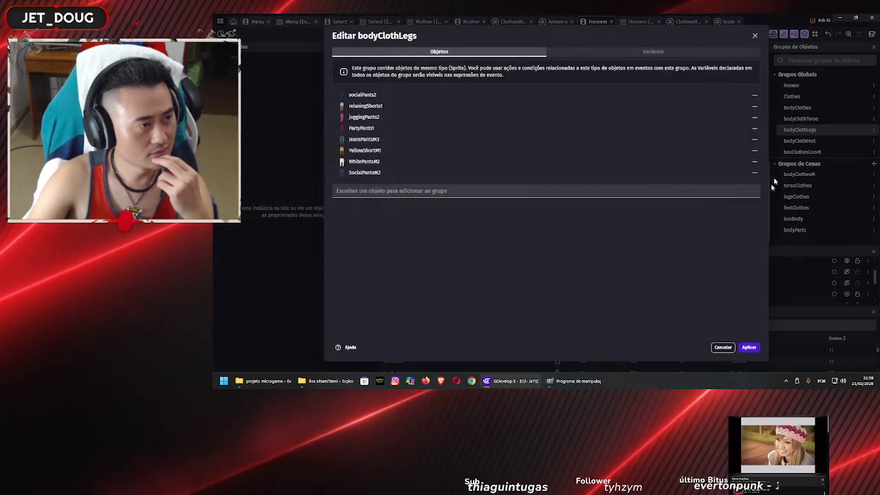
Step: Review the bodyClothFeet, feetClothes and bodyClothesM groups in the Homem scene
{"action": "key", "text": "Escape"}
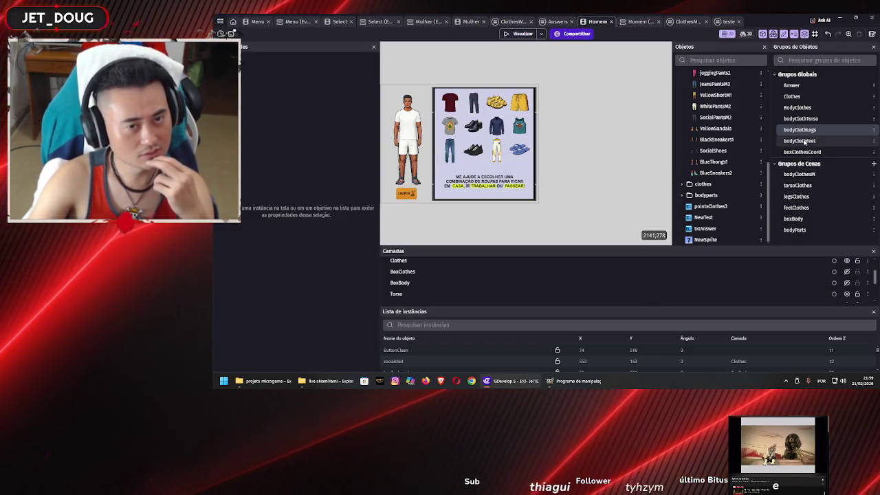
{"action": "double_click", "coordinate": [801, 140]}
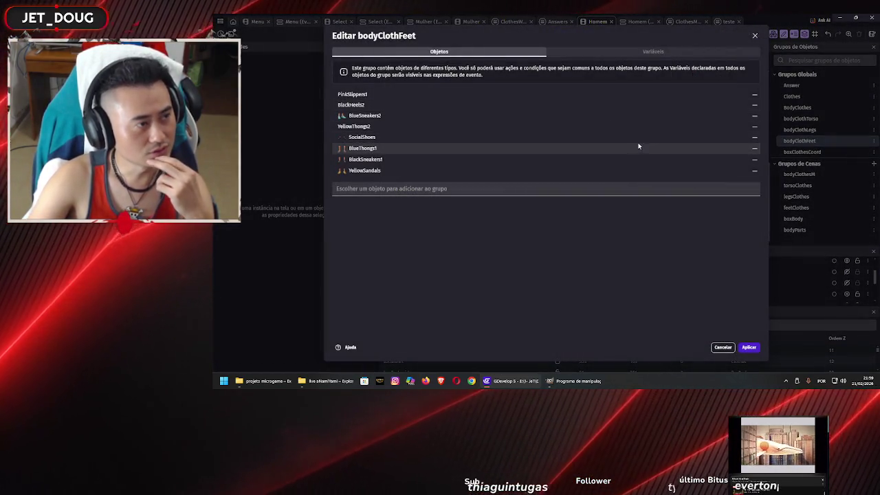
{"action": "left_click", "coordinate": [749, 347]}
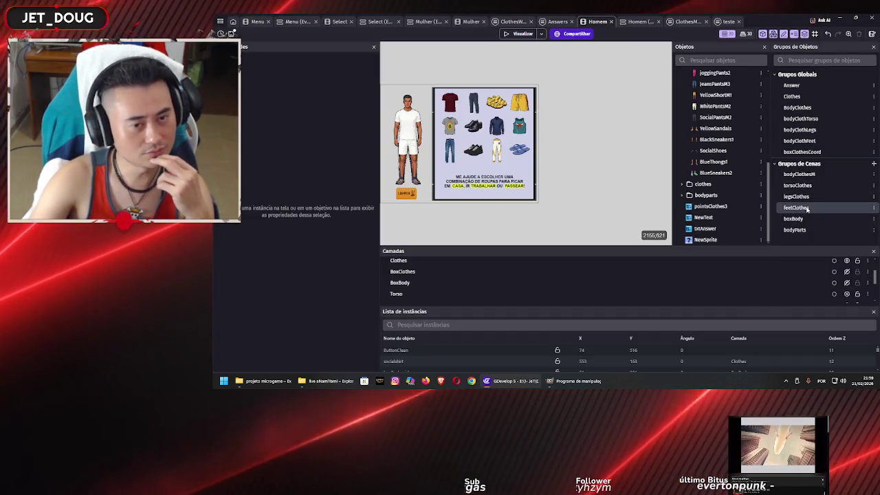
{"action": "double_click", "coordinate": [798, 208]}
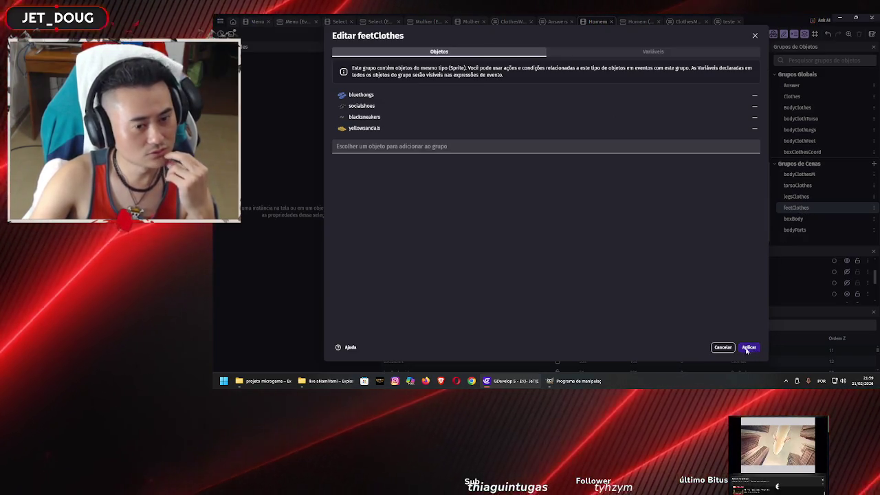
{"action": "left_click", "coordinate": [749, 347]}
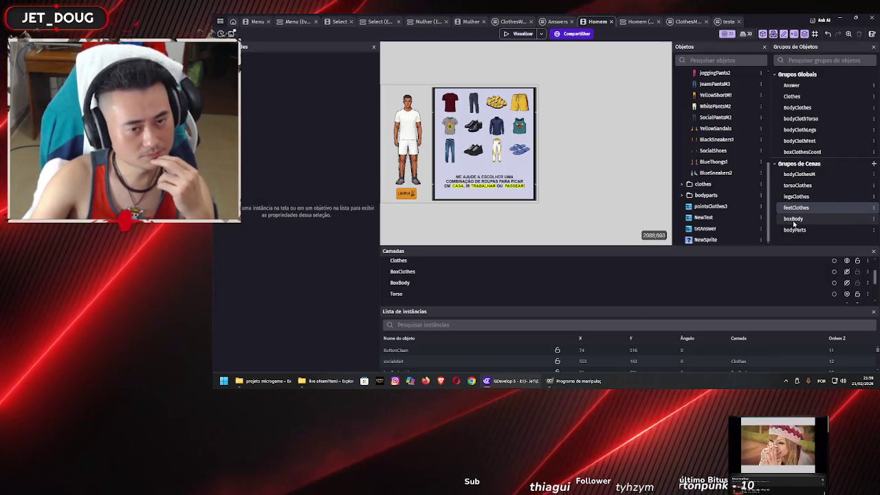
{"action": "double_click", "coordinate": [800, 175]}
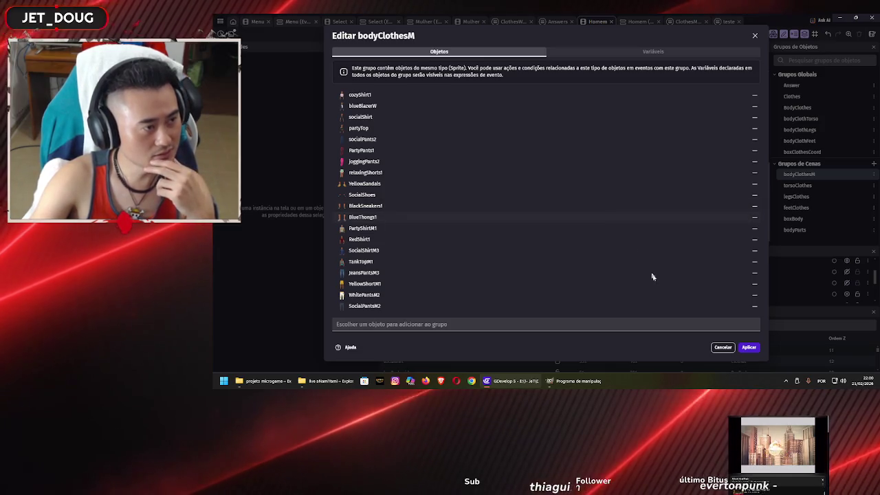
{"action": "left_click", "coordinate": [749, 348]}
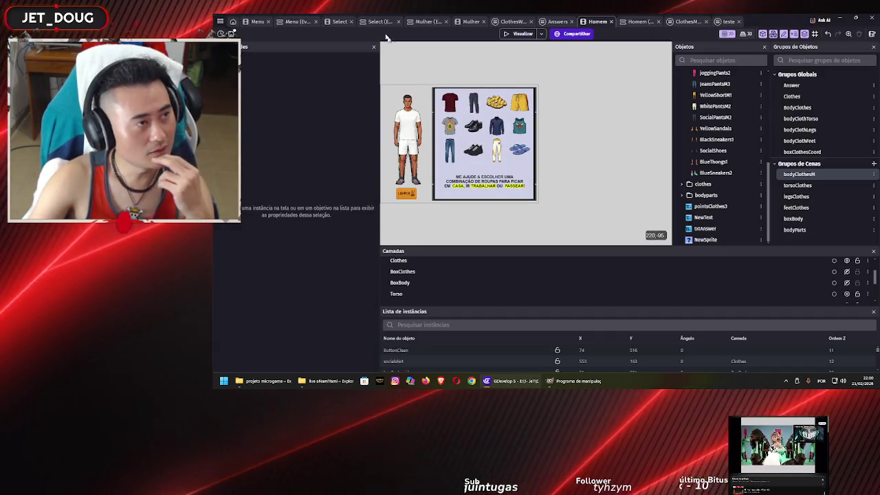
Step: Switch to the Mulher scene and review its feetClothes and global BodyClothes groups
{"action": "left_click", "coordinate": [433, 22]}
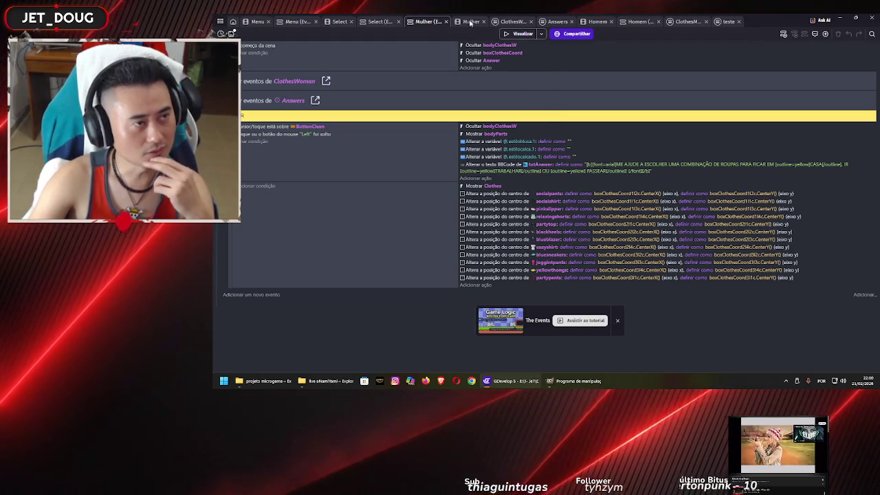
{"action": "left_click", "coordinate": [471, 22]}
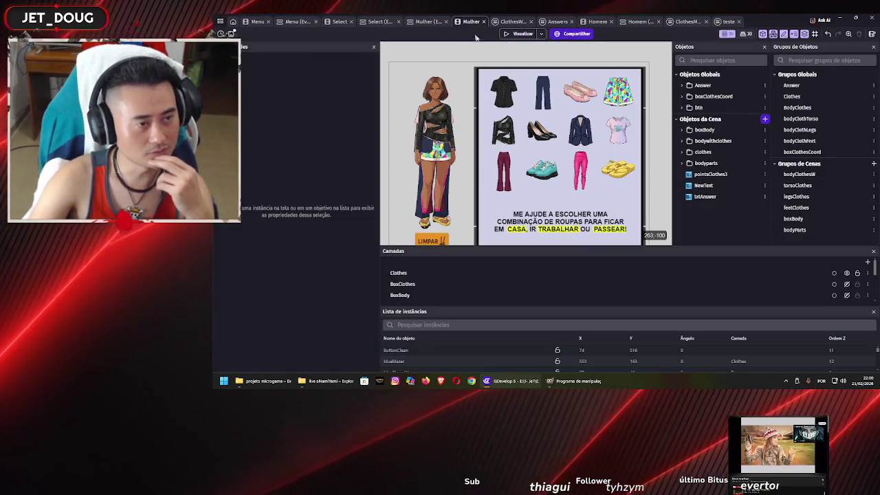
{"action": "double_click", "coordinate": [812, 207]}
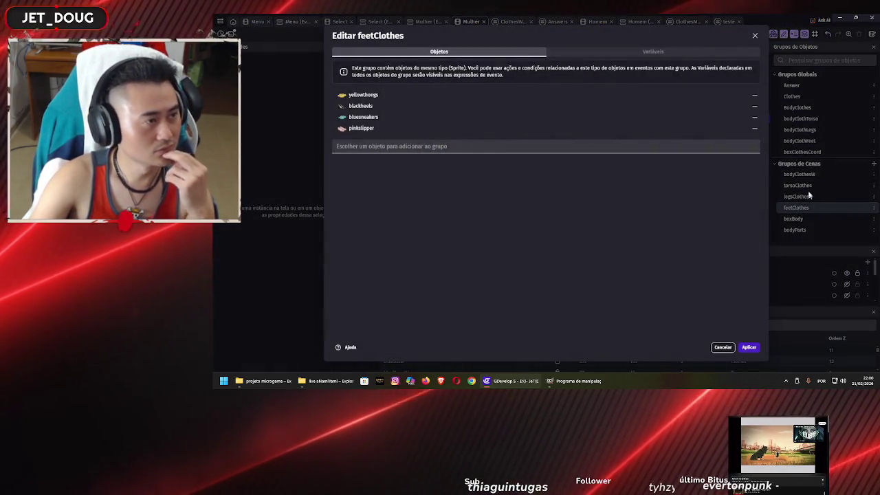
{"action": "left_click", "coordinate": [723, 347]}
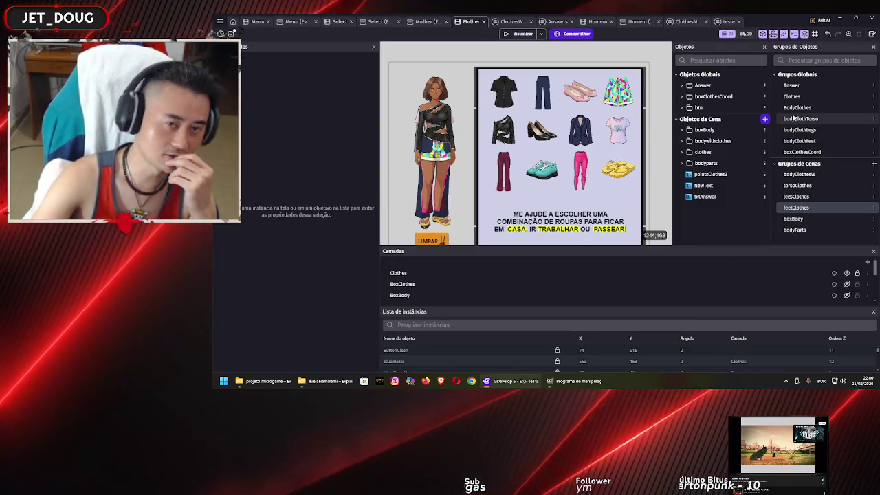
{"action": "double_click", "coordinate": [793, 108]}
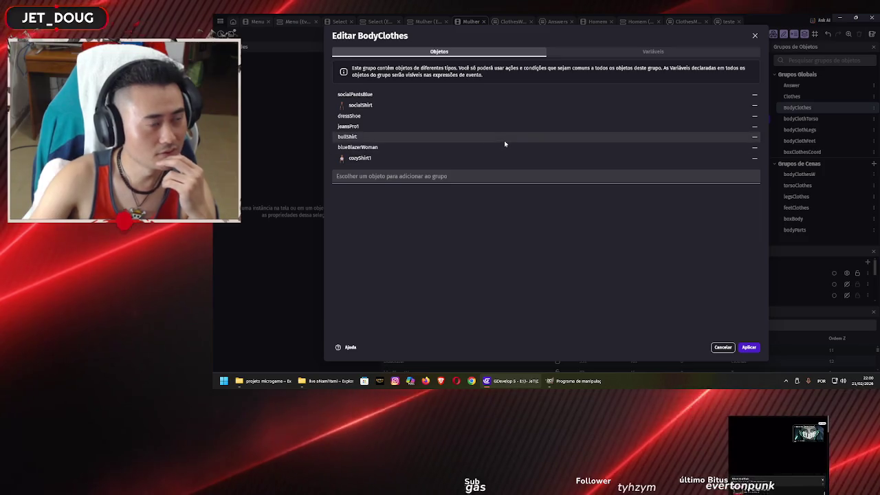
{"action": "left_click", "coordinate": [722, 347]}
Step: Move bodyClothLegs above bodyClothTorso in Grupos Globais, then open bodyClothFeet to add objects
{"action": "left_click_drag", "start_coordinate": [800, 129], "coordinate": [800, 115]}
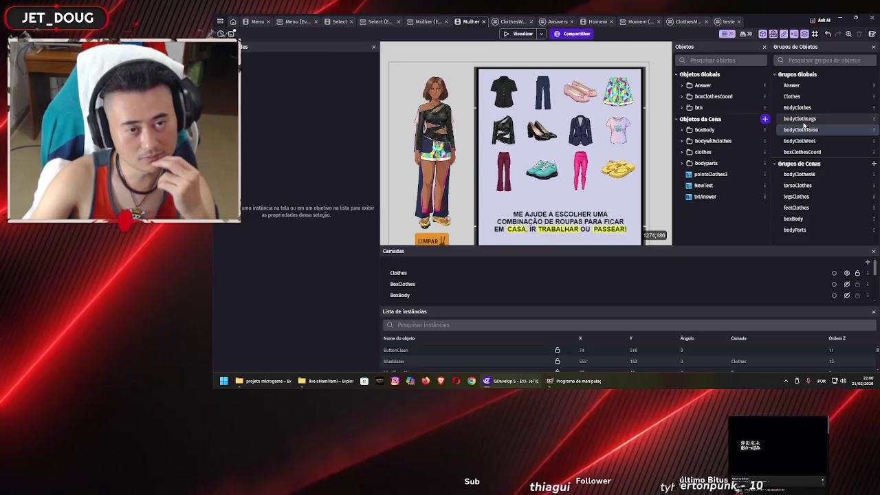
{"action": "double_click", "coordinate": [802, 120]}
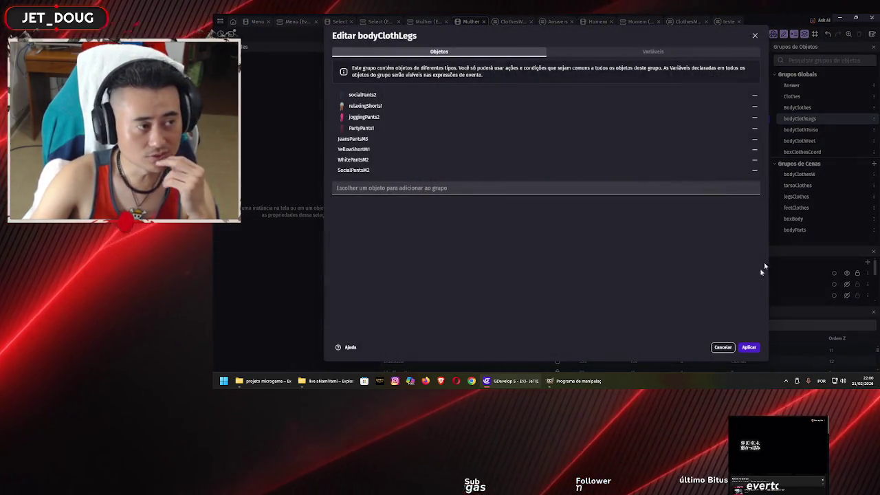
{"action": "left_click", "coordinate": [723, 347]}
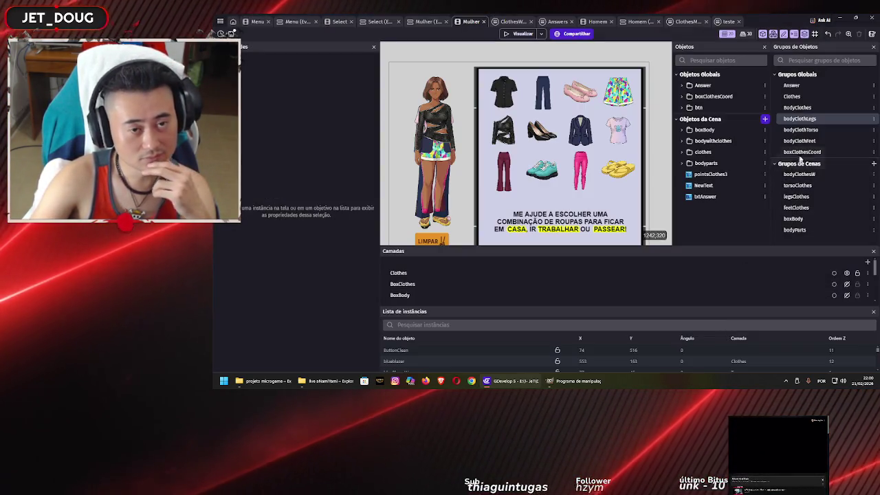
{"action": "double_click", "coordinate": [814, 129]}
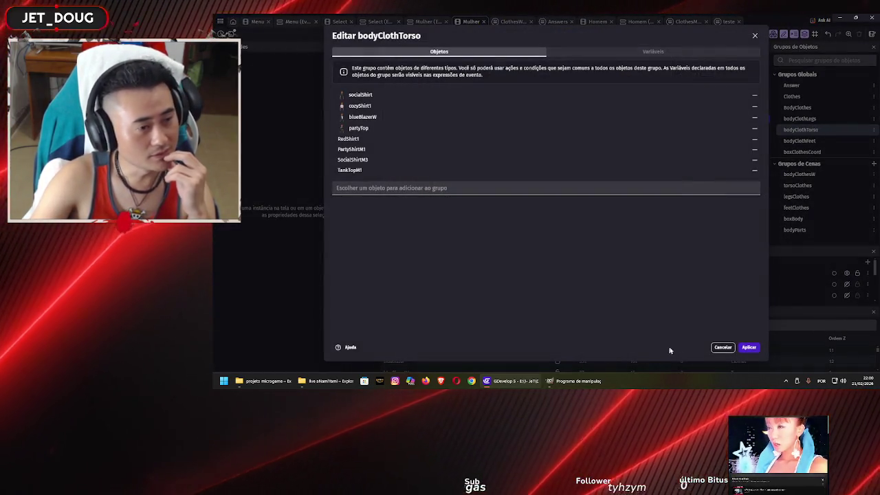
{"action": "left_click", "coordinate": [723, 347]}
{"action": "double_click", "coordinate": [798, 142]}
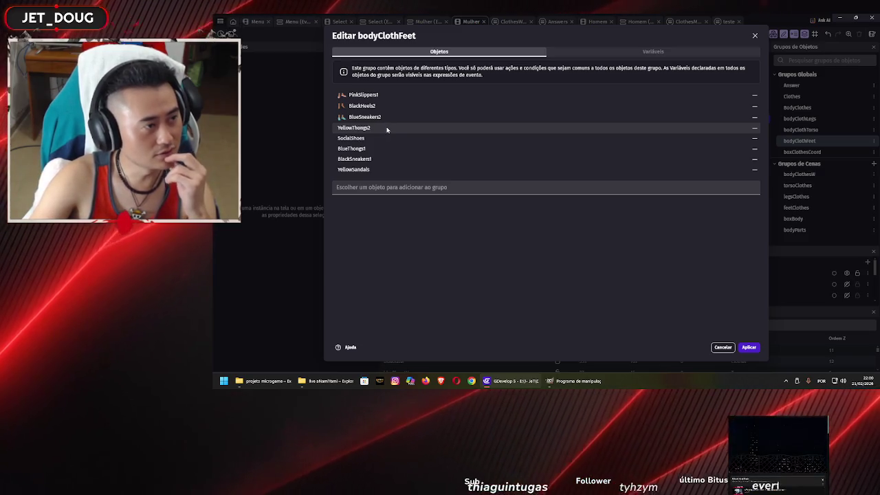
{"action": "left_click", "coordinate": [425, 190]}
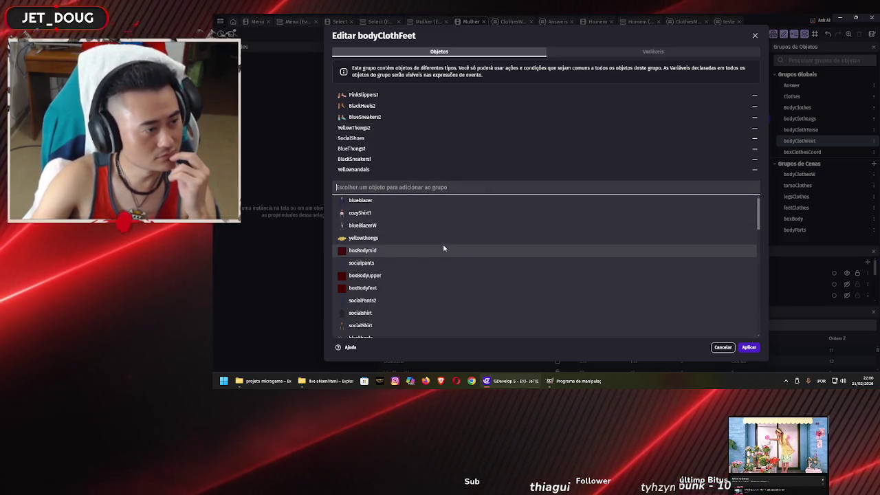
{"action": "scroll", "coordinate": [446, 238], "scroll_direction": "down", "scroll_amount": 5}
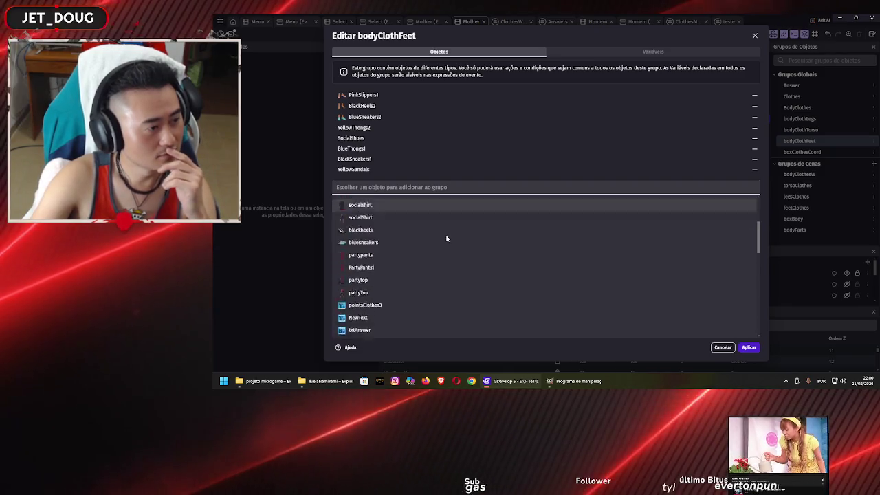
{"action": "scroll", "coordinate": [447, 238], "scroll_direction": "down", "scroll_amount": 5}
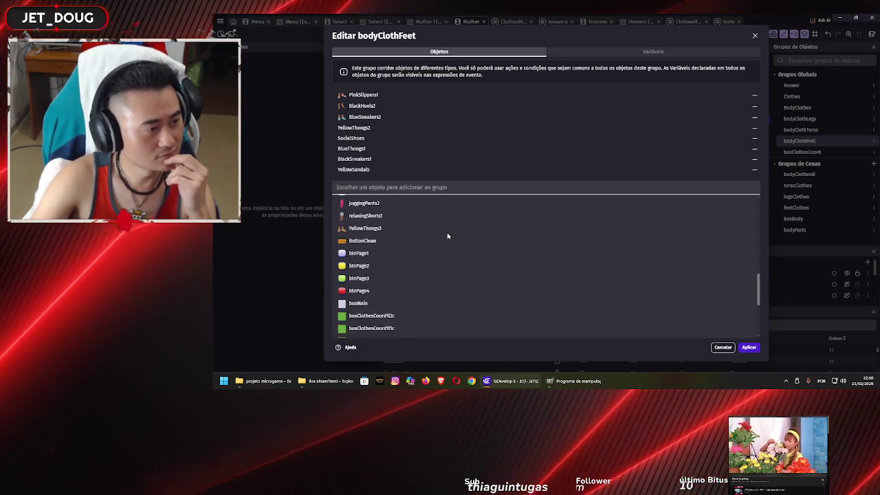
{"action": "left_click", "coordinate": [446, 228]}
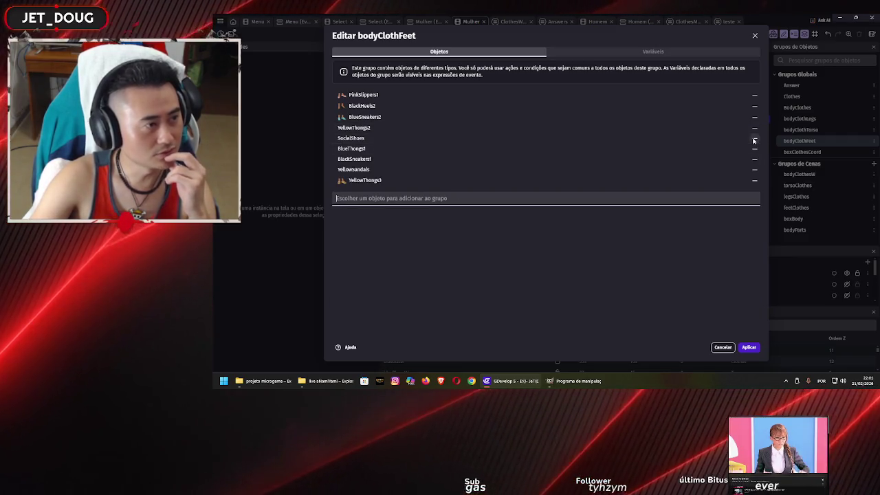
{"action": "left_click", "coordinate": [654, 134]}
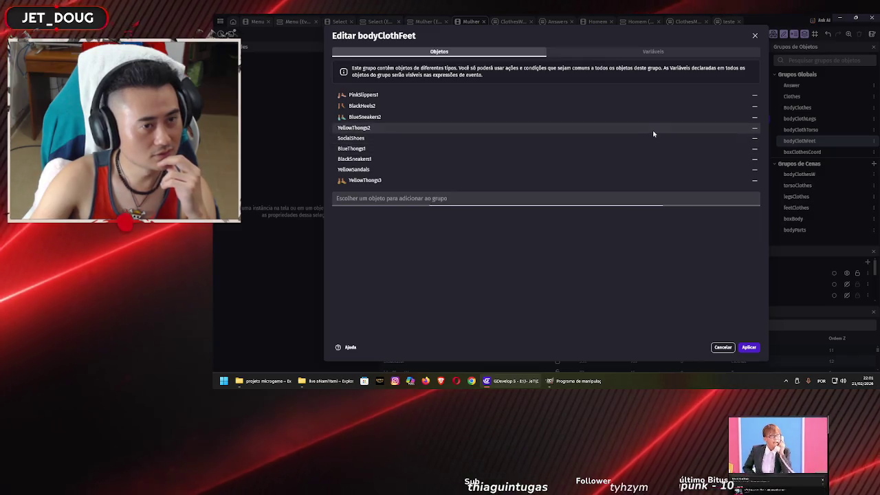
{"action": "left_click", "coordinate": [754, 128]}
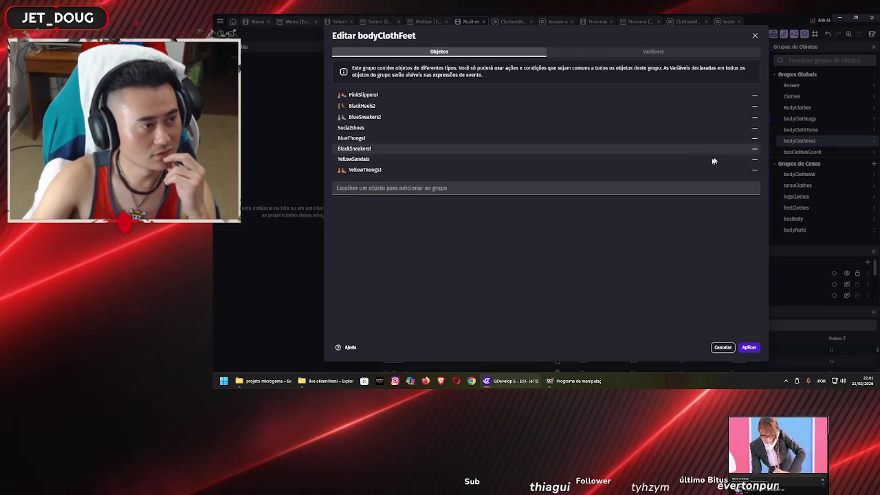
{"action": "left_click", "coordinate": [749, 347]}
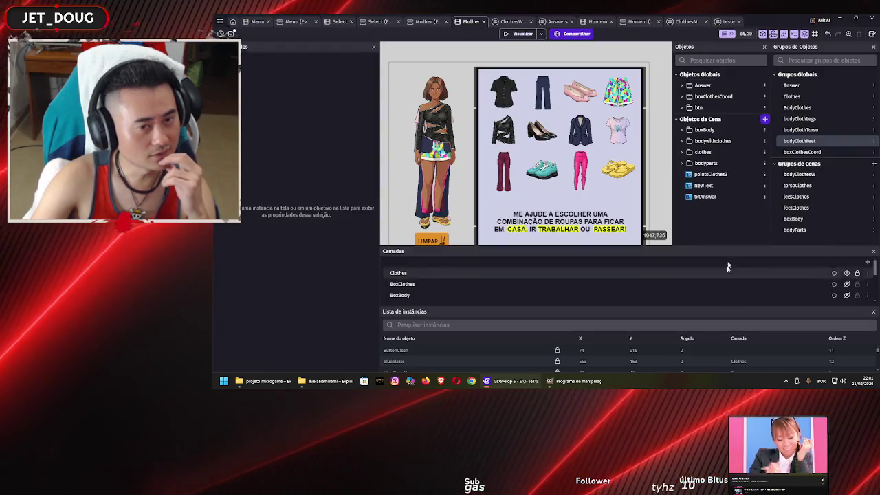
{"action": "left_click", "coordinate": [598, 22]}
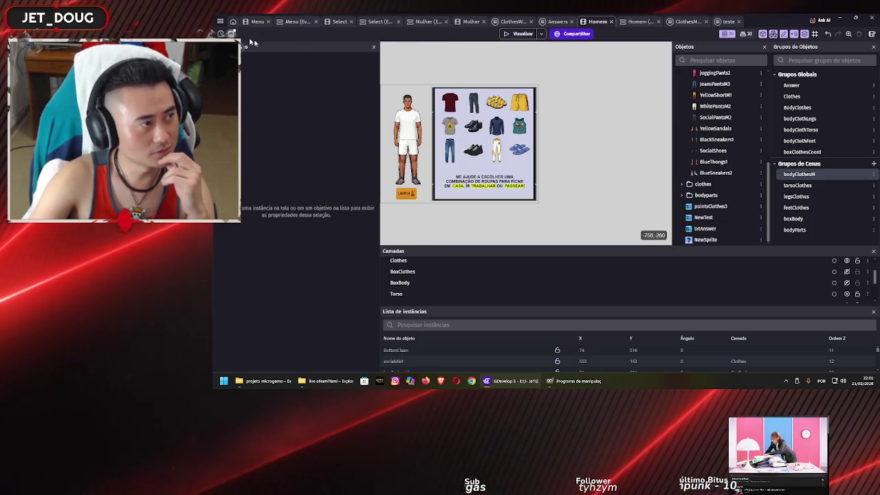
Step: Save with Ctrl+S, run a preview, dismiss the diagnostic report, and open the ClothesMan external events
{"action": "key", "text": "ctrl+s"}
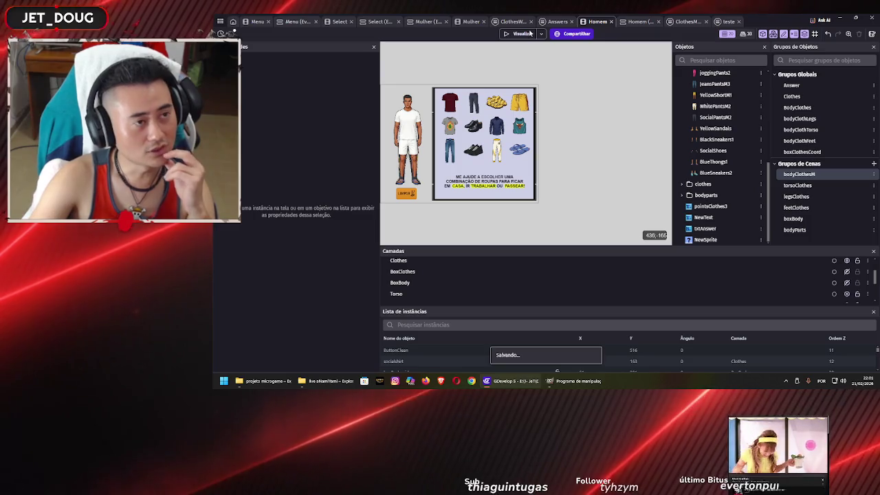
{"action": "left_click", "coordinate": [529, 33]}
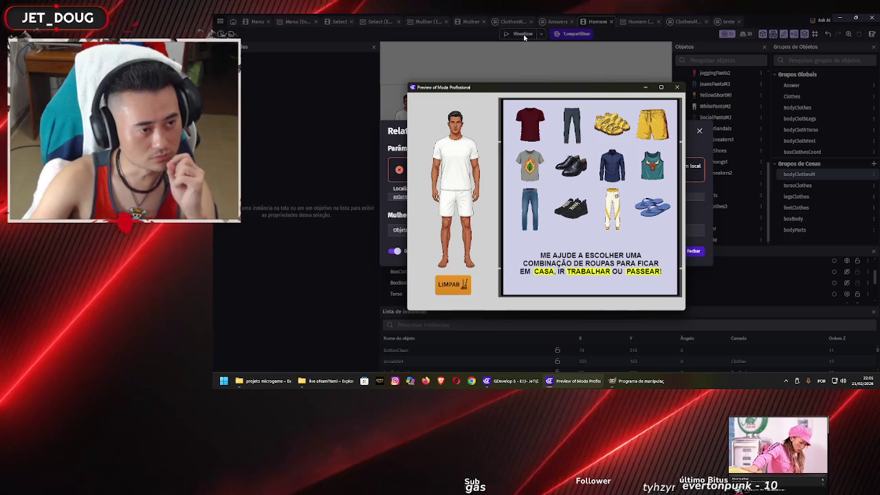
{"action": "left_click", "coordinate": [675, 88]}
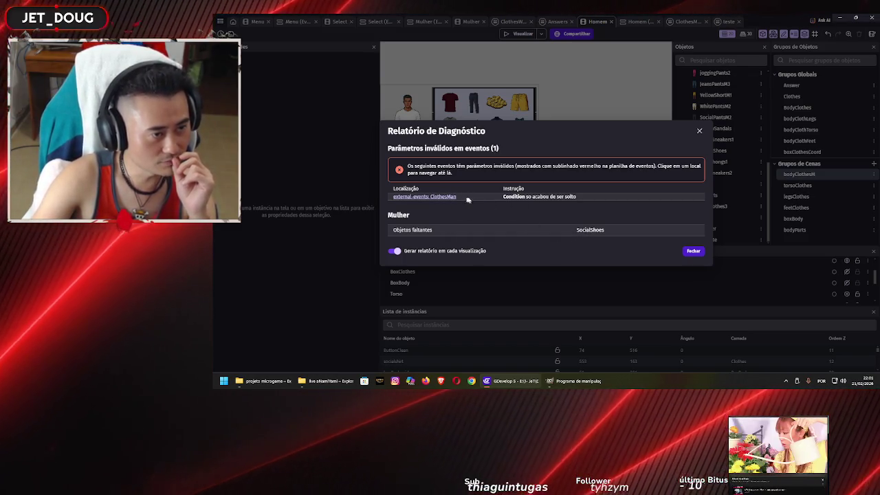
{"action": "left_click", "coordinate": [693, 251]}
{"action": "left_click", "coordinate": [291, 274]}
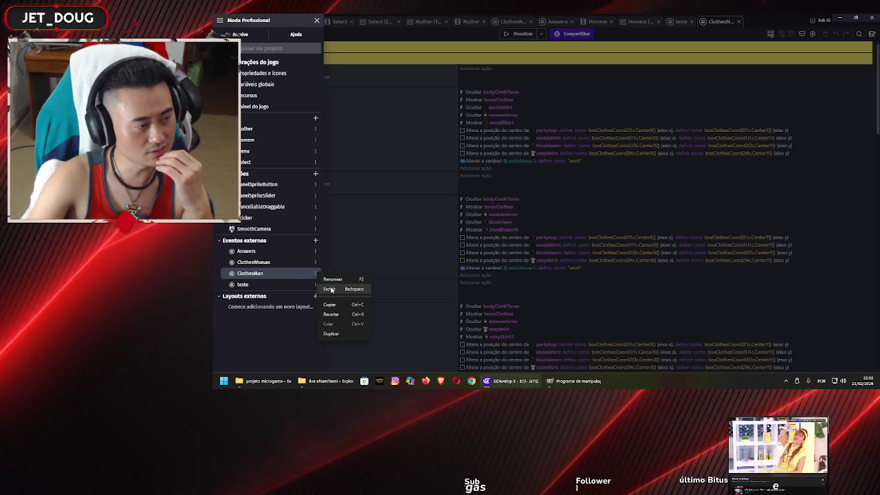
Step: Rename ClothesMan to ClothesMan123 and teste to ClothesMan, then go back to the Homem scene
{"action": "left_click", "coordinate": [334, 282]}
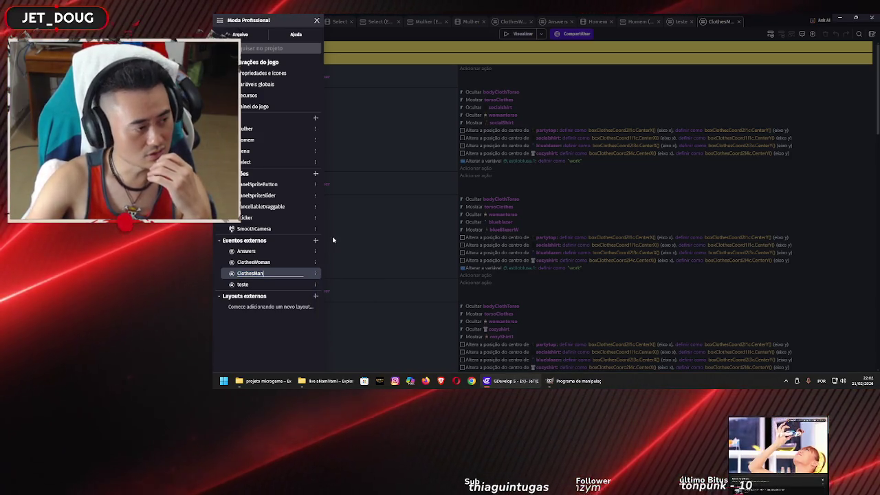
{"action": "left_click", "coordinate": [270, 273]}
{"action": "type", "text": "123"}
{"action": "key", "text": "Return"}
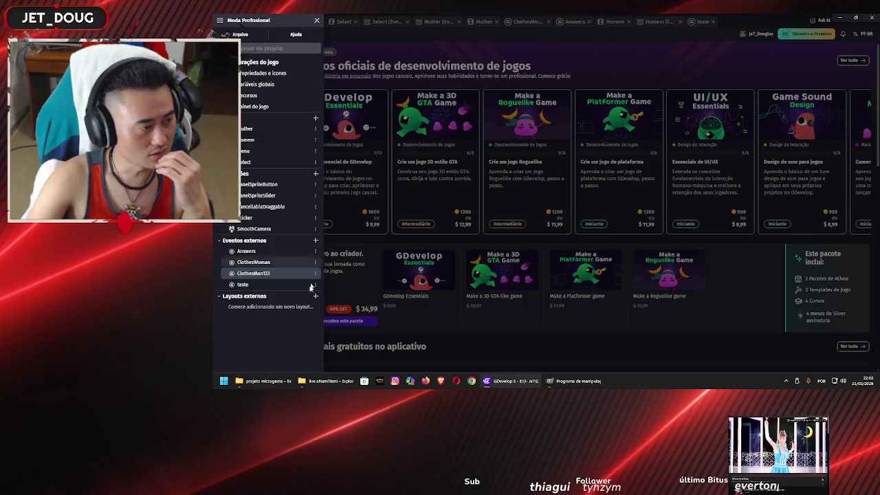
{"action": "left_click", "coordinate": [315, 285]}
{"action": "left_click", "coordinate": [324, 292]}
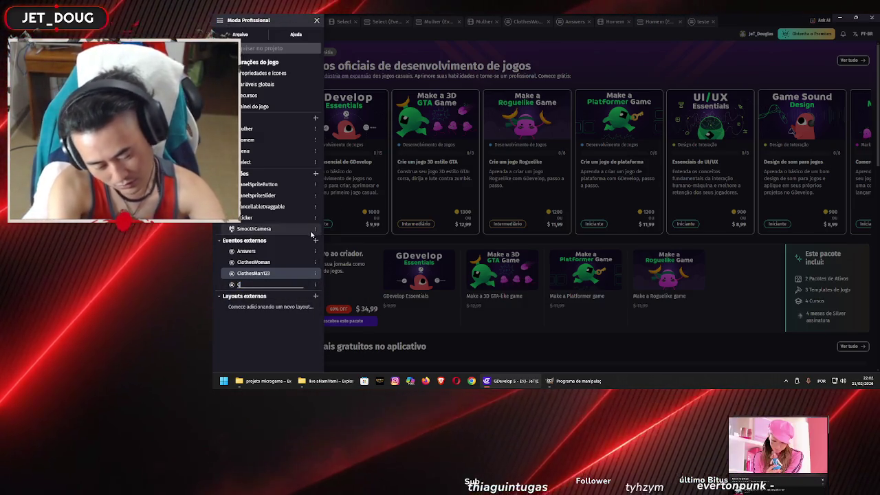
{"action": "type", "text": "lothesMan"}
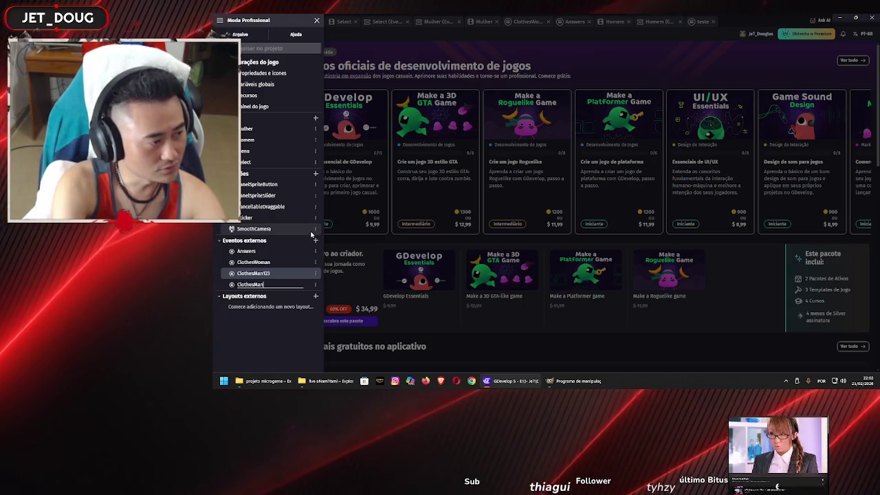
{"action": "key", "text": "Return"}
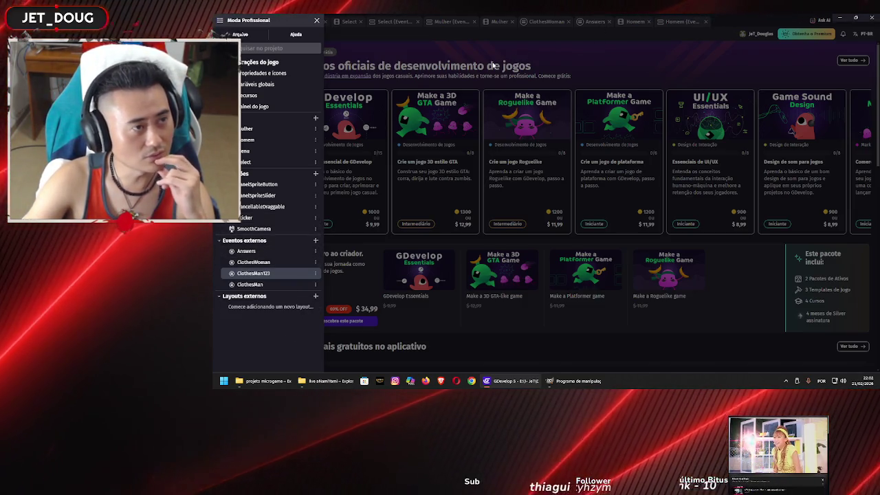
{"action": "left_click", "coordinate": [528, 51]}
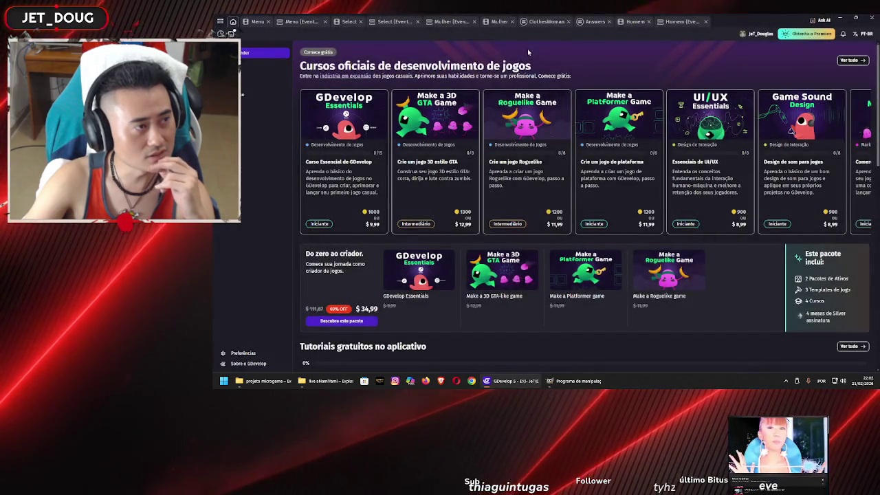
{"action": "left_click", "coordinate": [636, 22]}
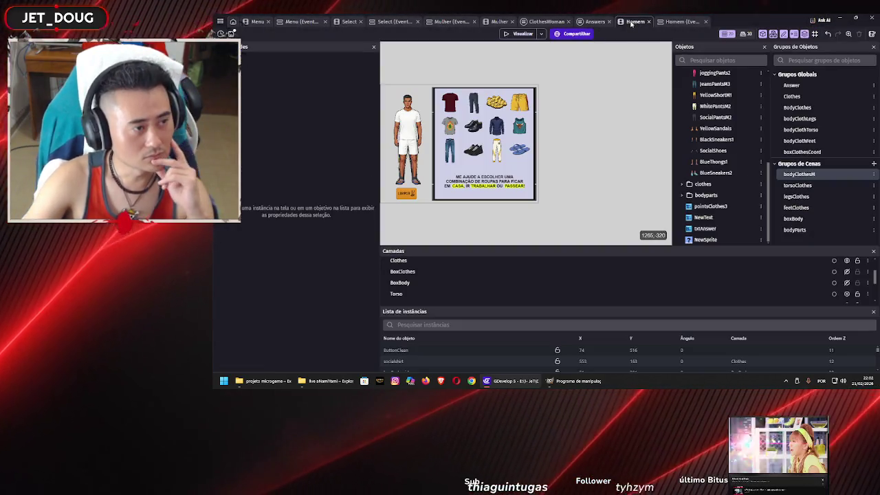
Step: Preview the game from the Homem events, dismiss the ClothesMan123 diagnostic, and open the project overview
{"action": "left_click", "coordinate": [671, 22]}
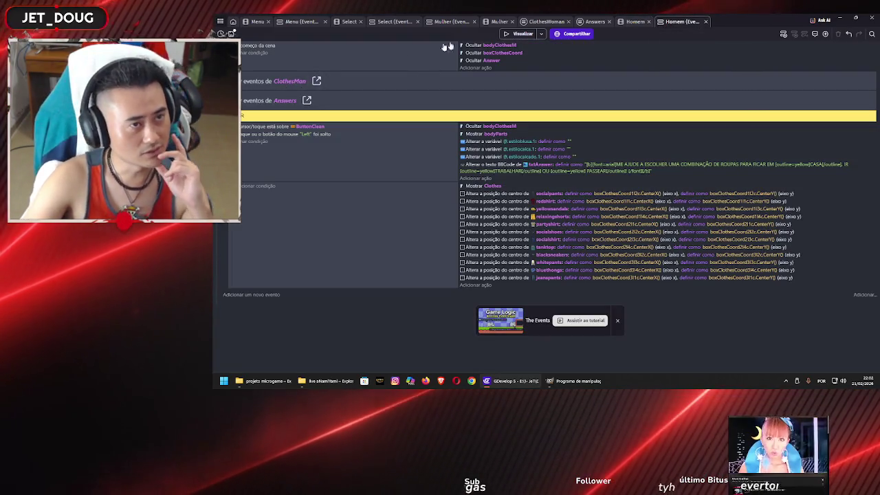
{"action": "left_click", "coordinate": [520, 33]}
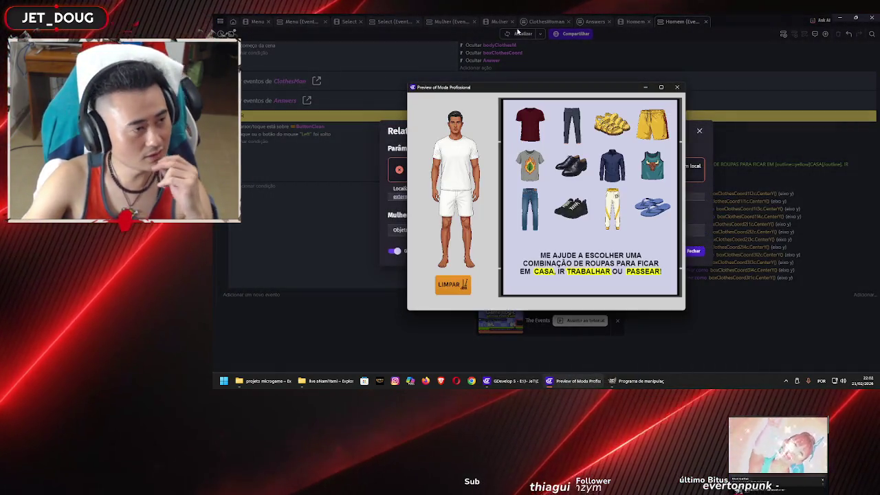
{"action": "left_click", "coordinate": [677, 87]}
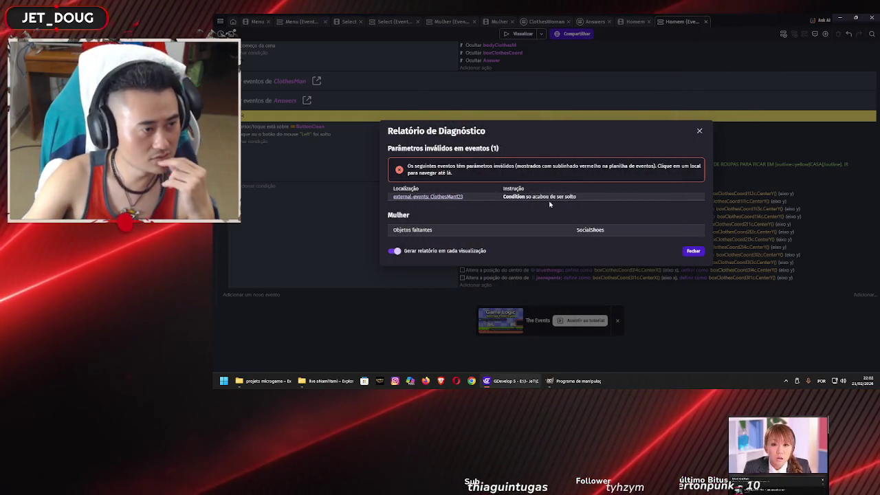
{"action": "left_click", "coordinate": [693, 250]}
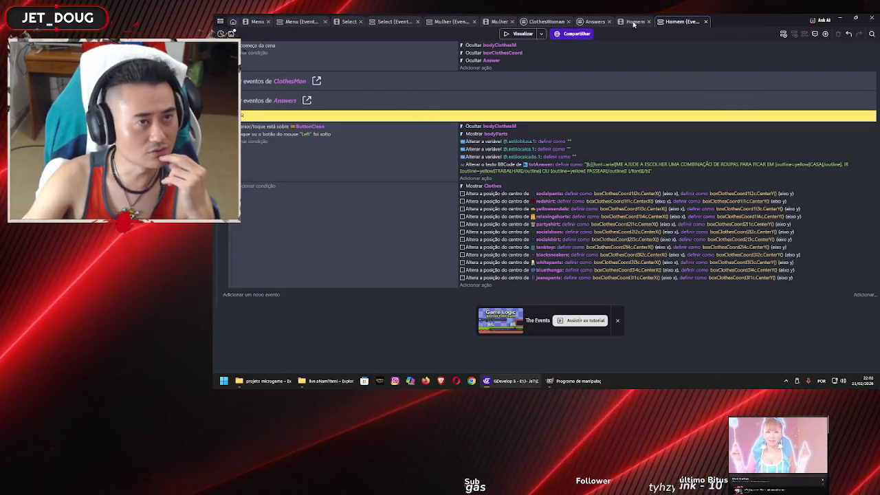
{"action": "left_click", "coordinate": [220, 22]}
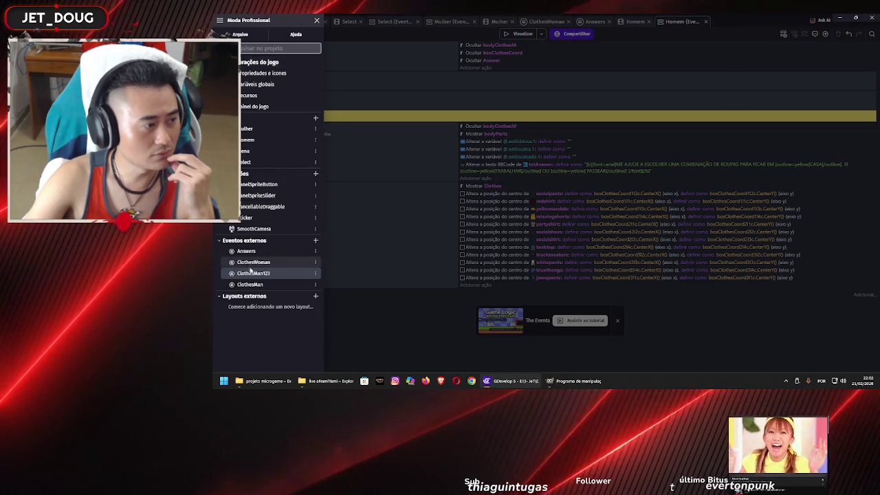
Step: Delete the ClothesMan123 external events from the project via Excluir
{"action": "left_click", "coordinate": [316, 275]}
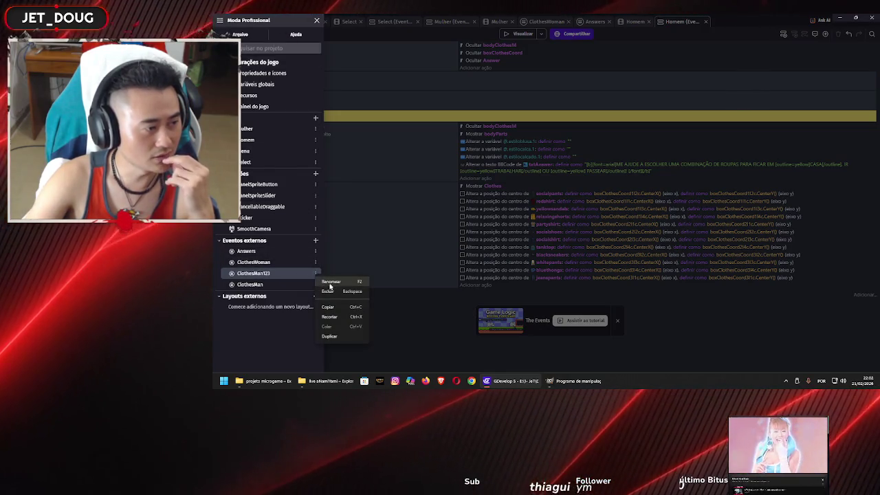
{"action": "left_click", "coordinate": [339, 292]}
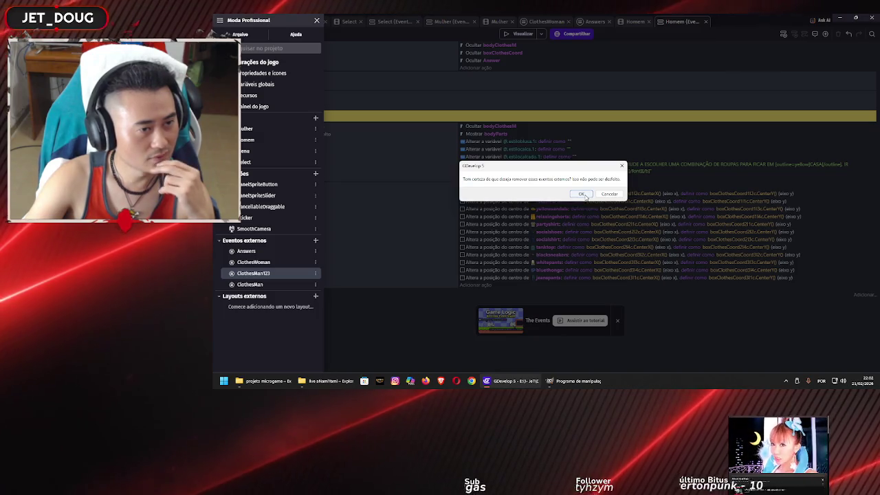
{"action": "left_click", "coordinate": [584, 194]}
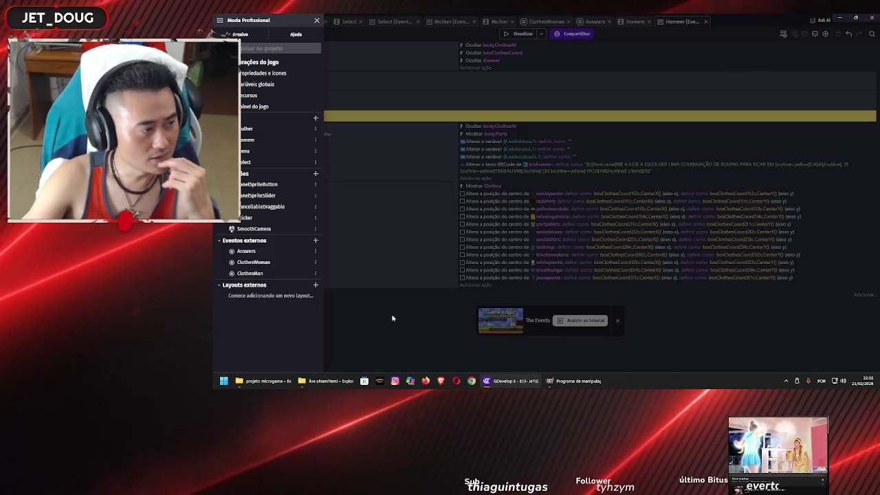
{"action": "left_click", "coordinate": [393, 319]}
Step: Preview again, dismiss the report of SocialShoes missing from Mulher, and return to the Homem scene
{"action": "left_click", "coordinate": [523, 36]}
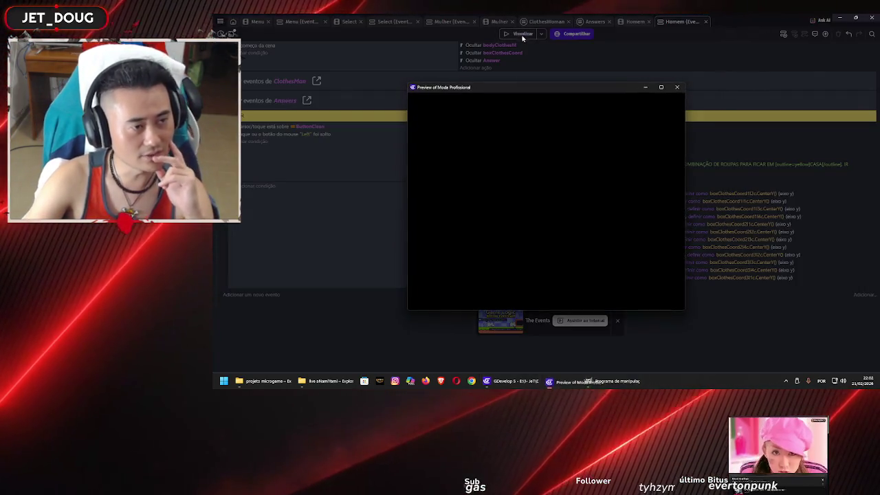
{"action": "left_click", "coordinate": [678, 88]}
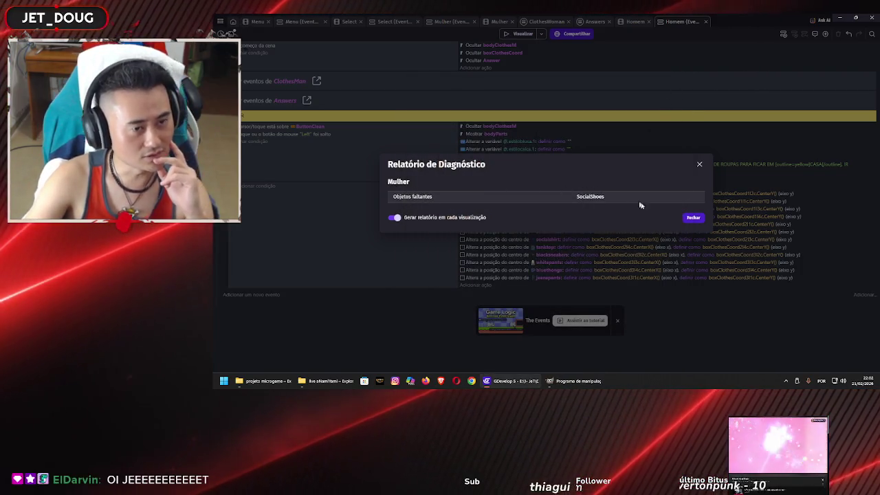
{"action": "left_click", "coordinate": [693, 218]}
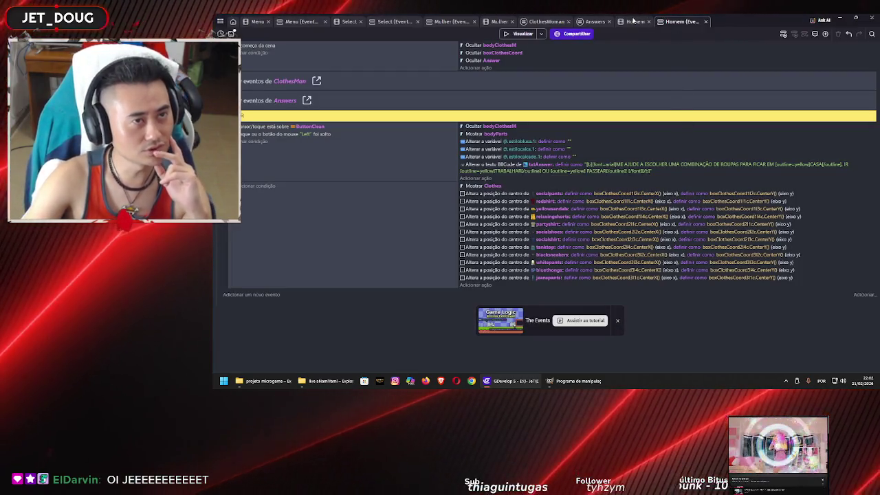
{"action": "left_click", "coordinate": [633, 21]}
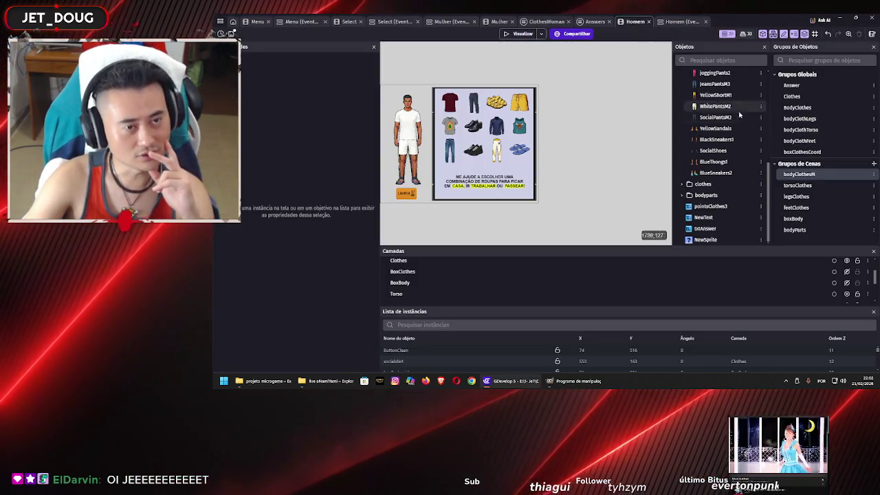
Step: Select SocialShoes in the Homem objects list and open its editor to inspect the sprite
{"action": "scroll", "coordinate": [738, 114], "scroll_direction": "up", "scroll_amount": 5}
{"action": "scroll", "coordinate": [727, 166], "scroll_direction": "down", "scroll_amount": 5}
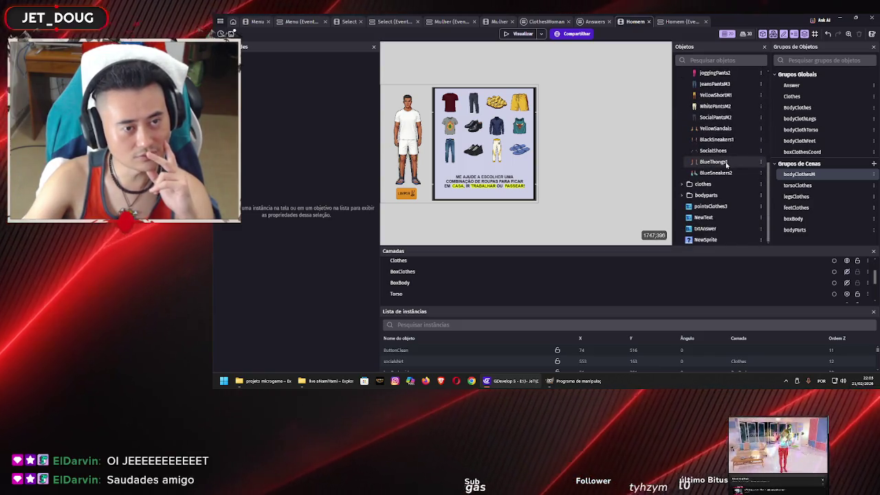
{"action": "left_click", "coordinate": [724, 151]}
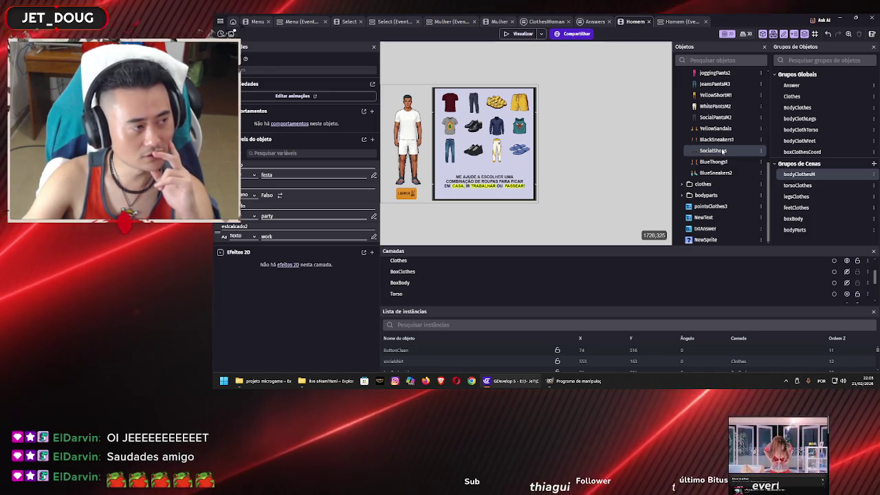
{"action": "scroll", "coordinate": [463, 165], "scroll_direction": "up", "scroll_amount": 2}
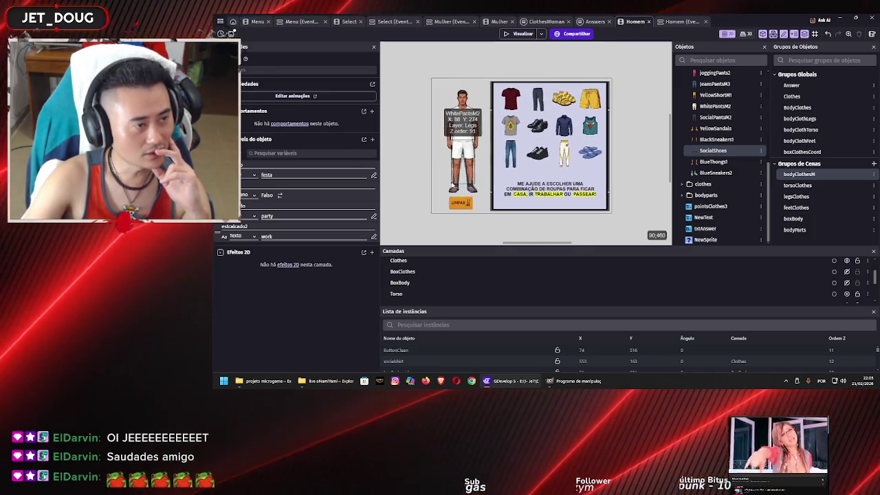
{"action": "scroll", "coordinate": [454, 179], "scroll_direction": "up", "scroll_amount": 5}
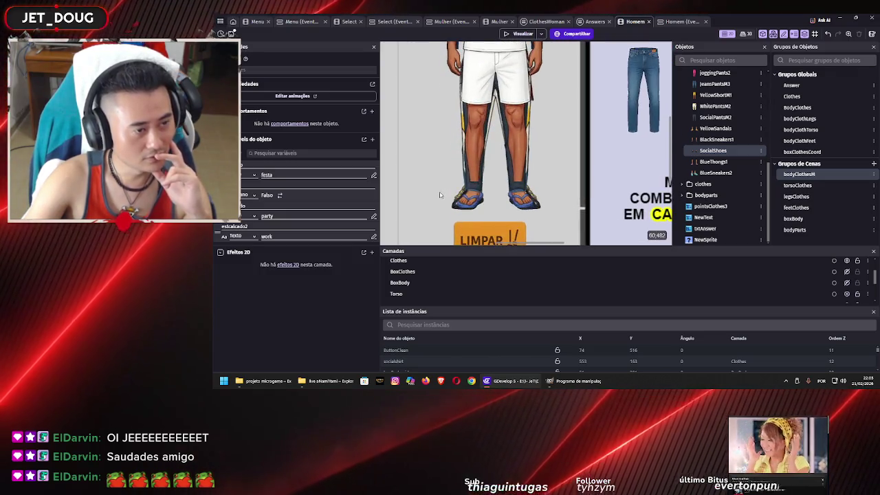
{"action": "double_click", "coordinate": [709, 150]}
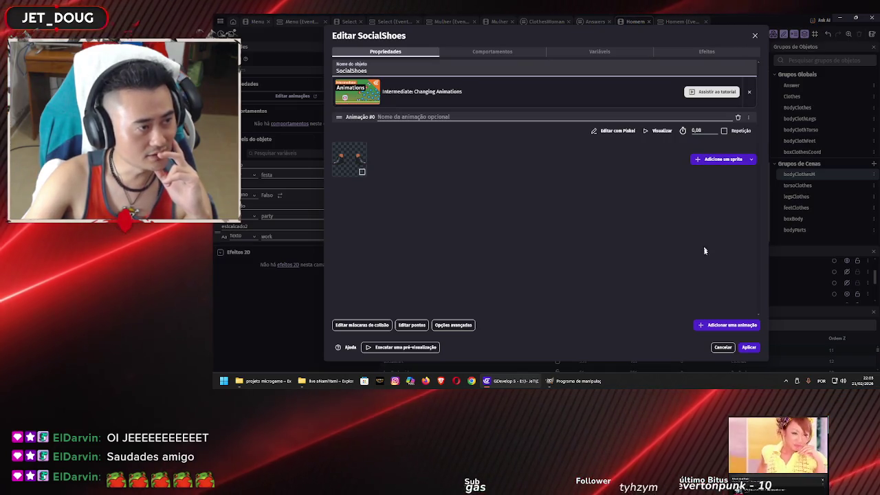
{"action": "left_click", "coordinate": [751, 347]}
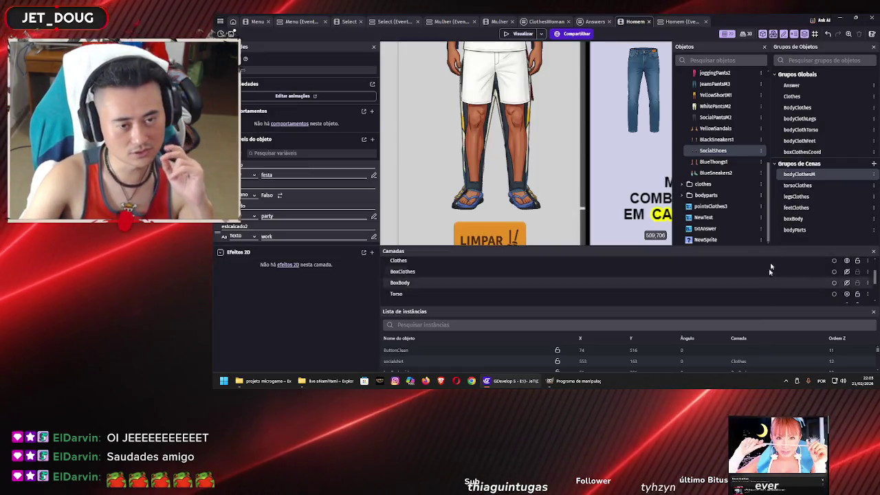
{"action": "double_click", "coordinate": [798, 174]}
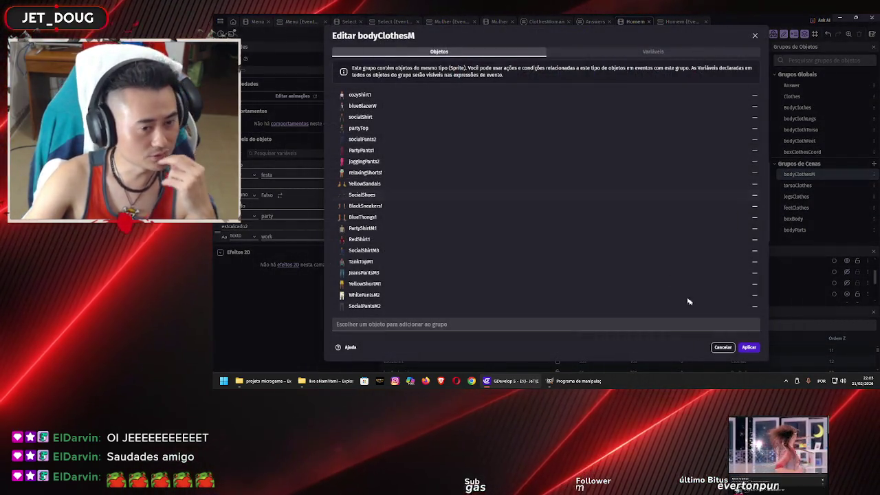
{"action": "left_click", "coordinate": [723, 348]}
{"action": "double_click", "coordinate": [815, 141]}
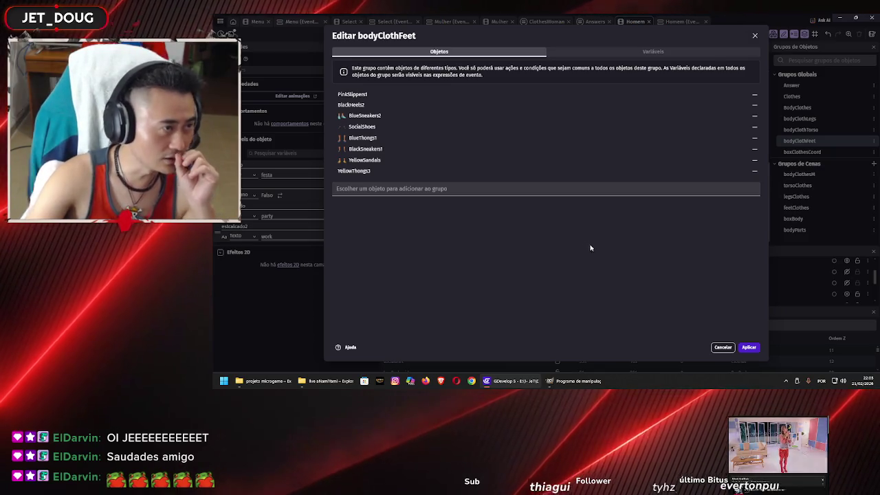
{"action": "left_click", "coordinate": [564, 190]}
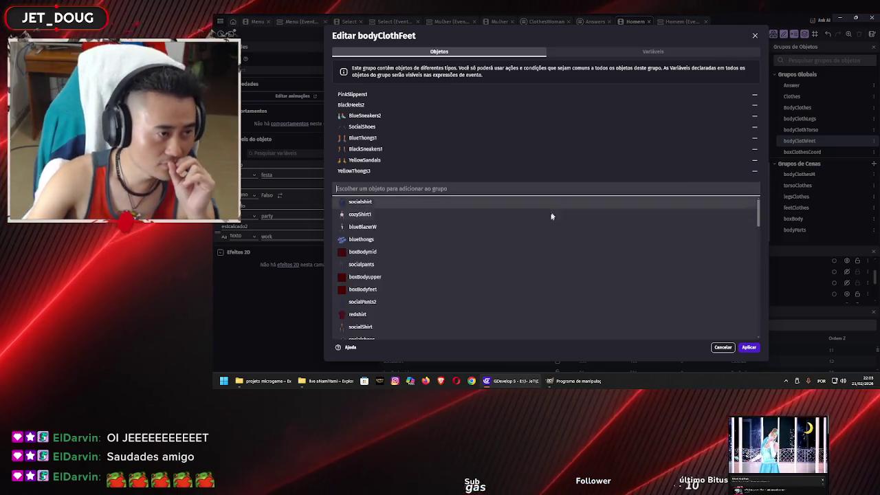
{"action": "scroll", "coordinate": [524, 285], "scroll_direction": "down", "scroll_amount": 10}
{"action": "scroll", "coordinate": [550, 287], "scroll_direction": "up", "scroll_amount": 10}
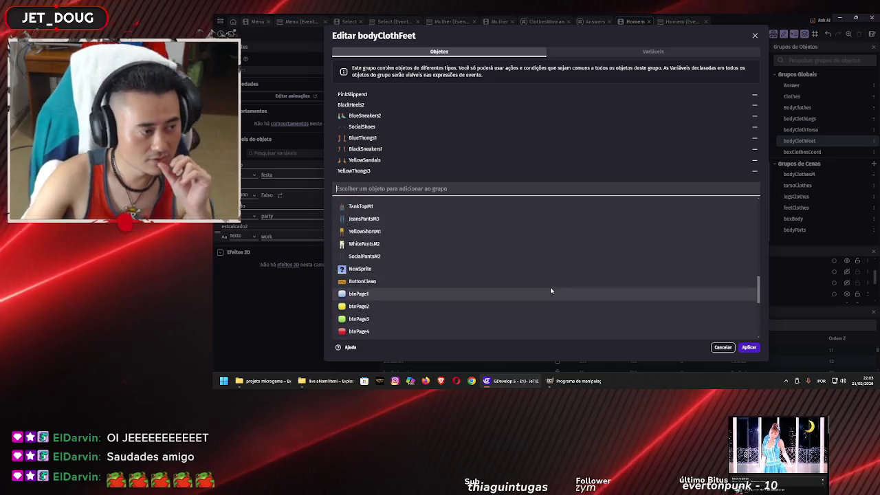
{"action": "scroll", "coordinate": [571, 290], "scroll_direction": "down", "scroll_amount": 3}
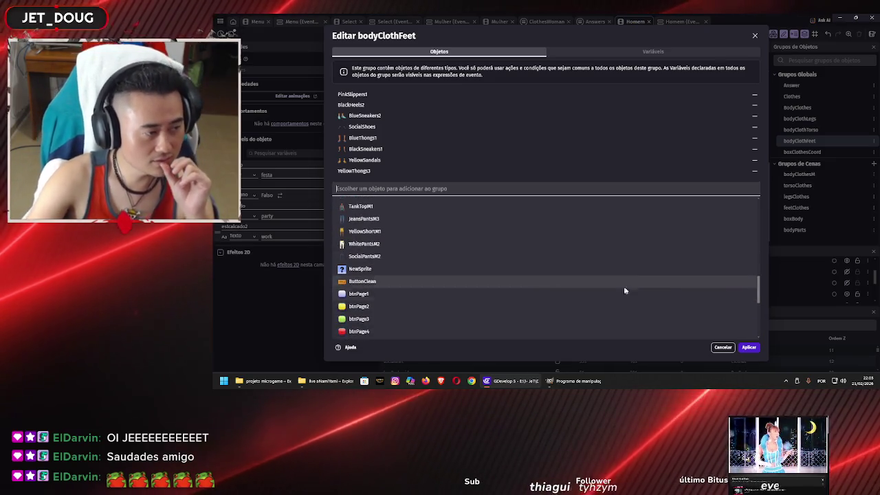
{"action": "left_click", "coordinate": [722, 348]}
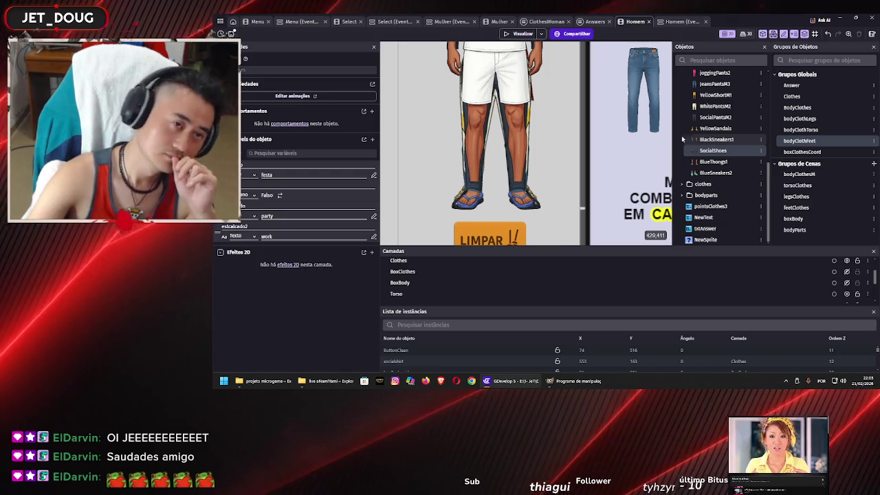
{"action": "left_click_drag", "start_coordinate": [713, 149], "coordinate": [548, 64]}
{"action": "left_click", "coordinate": [525, 34]}
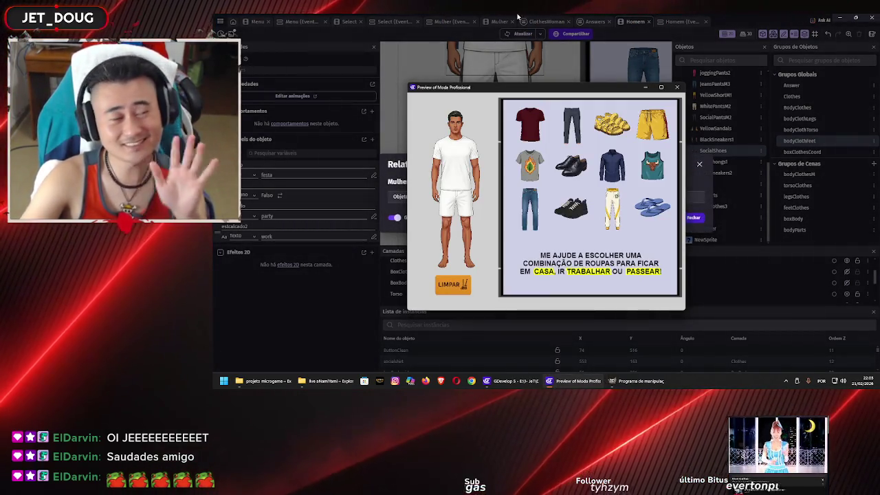
{"action": "mouse_move", "coordinate": [571, 165]}
{"action": "left_mouse_down"}
{"action": "mouse_move", "coordinate": [475, 256]}
{"action": "mouse_move", "coordinate": [455, 260]}
{"action": "left_mouse_up"}
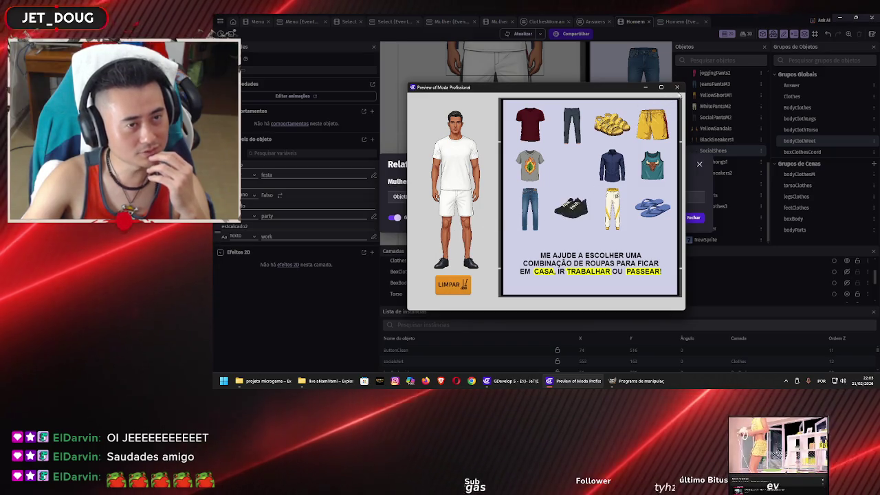
{"action": "left_click", "coordinate": [678, 88]}
{"action": "left_click", "coordinate": [692, 218]}
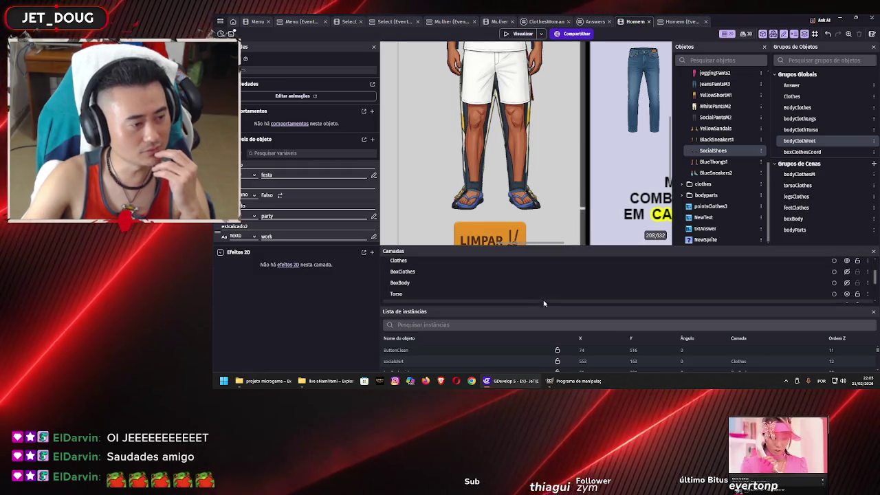
Step: Drag BodyPartsTorso below BodyPartsLegs, then move the body-part layer beneath BodyParts
{"action": "scroll", "coordinate": [555, 291], "scroll_direction": "up", "scroll_amount": 3}
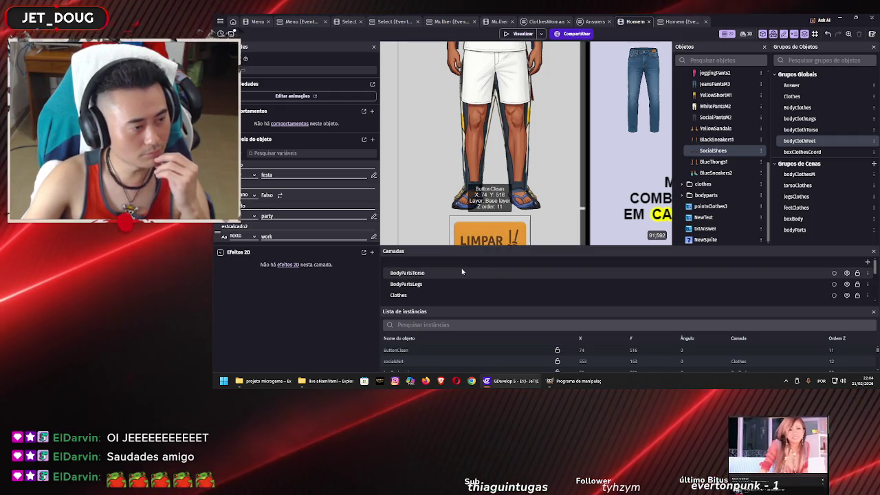
{"action": "left_click", "coordinate": [460, 273]}
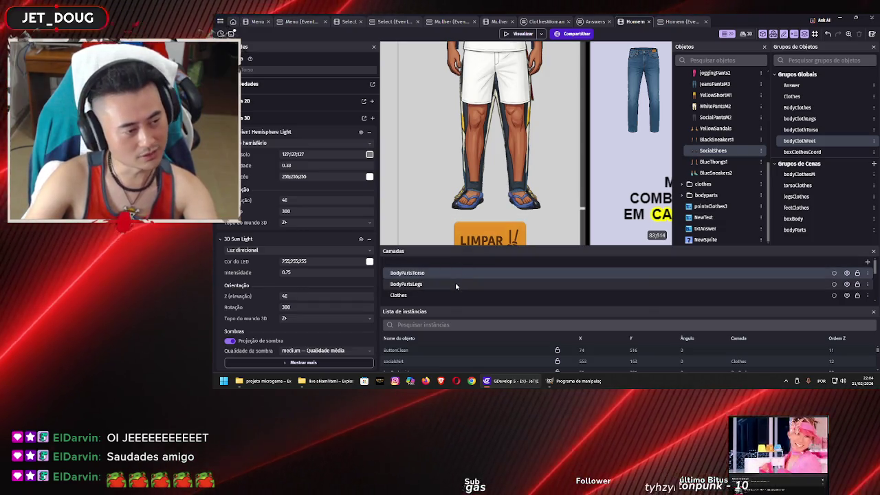
{"action": "left_click", "coordinate": [456, 284]}
{"action": "left_click_drag", "start_coordinate": [454, 273], "coordinate": [452, 292]}
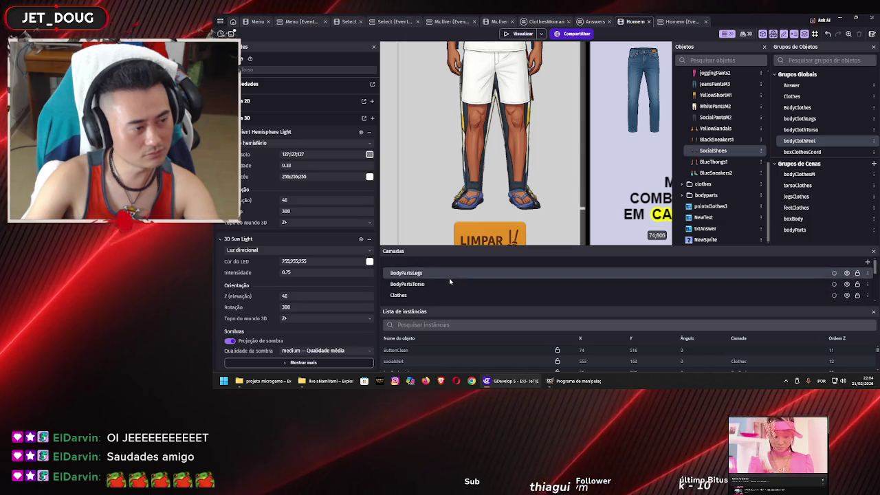
{"action": "scroll", "coordinate": [447, 285], "scroll_direction": "down", "scroll_amount": 5}
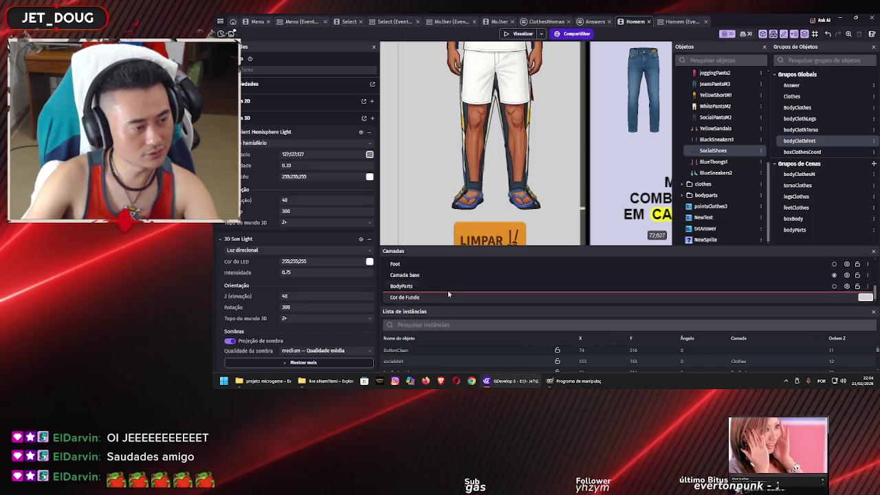
{"action": "mouse_move", "coordinate": [449, 287]}
{"action": "left_mouse_down"}
{"action": "mouse_move", "coordinate": [449, 296]}
{"action": "mouse_move", "coordinate": [457, 276]}
{"action": "mouse_move", "coordinate": [455, 292]}
{"action": "left_mouse_up"}
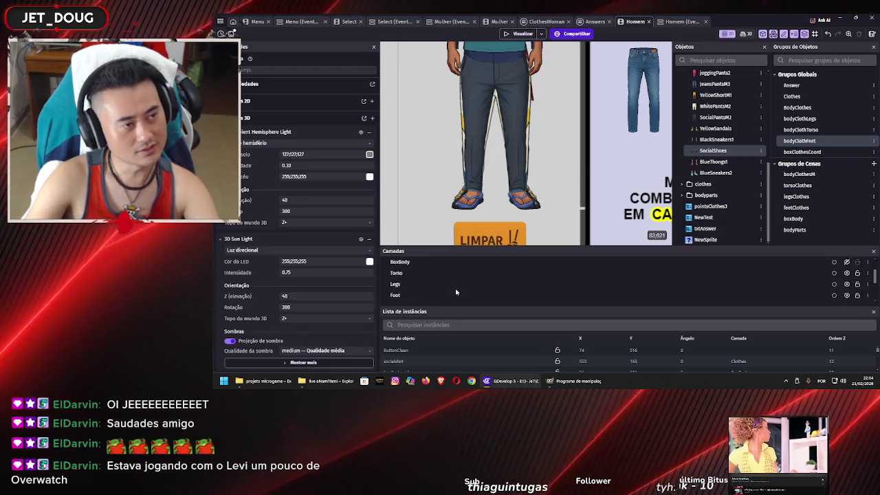
Step: Move the JeansPantsM3 jeans onto another layer
{"action": "left_click", "coordinate": [847, 284]}
{"action": "left_click", "coordinate": [847, 284]}
{"action": "left_click", "coordinate": [847, 284]}
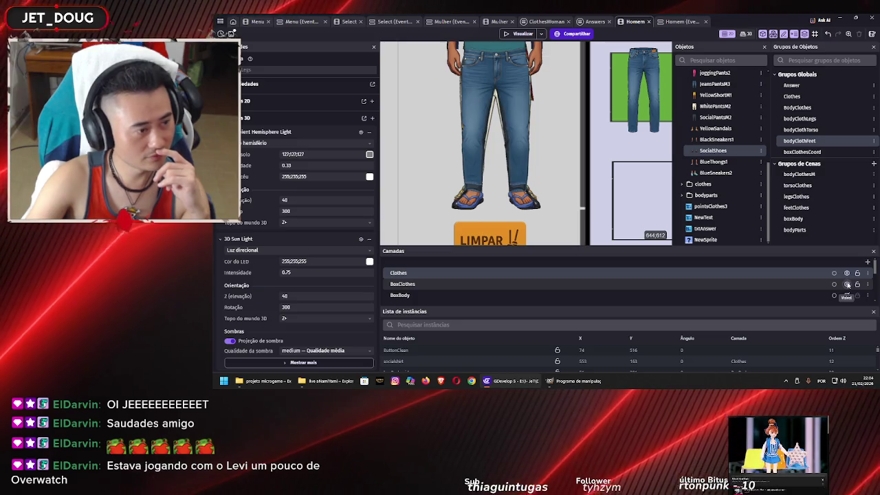
{"action": "left_click", "coordinate": [848, 284]}
{"action": "left_click", "coordinate": [848, 284]}
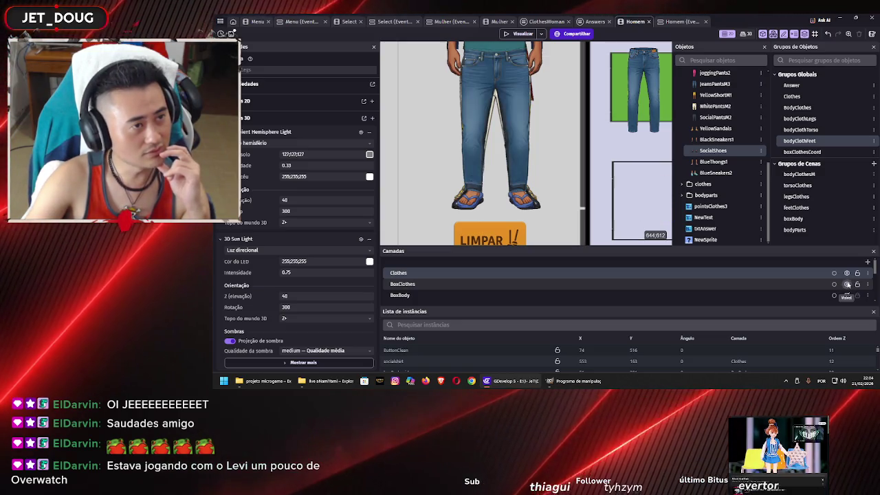
{"action": "left_click", "coordinate": [479, 103]}
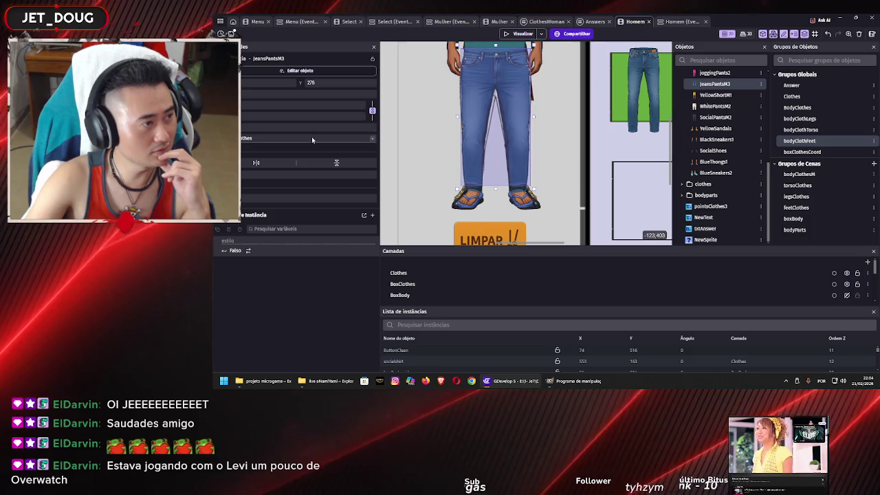
{"action": "left_click", "coordinate": [312, 140]}
{"action": "left_click", "coordinate": [310, 212]}
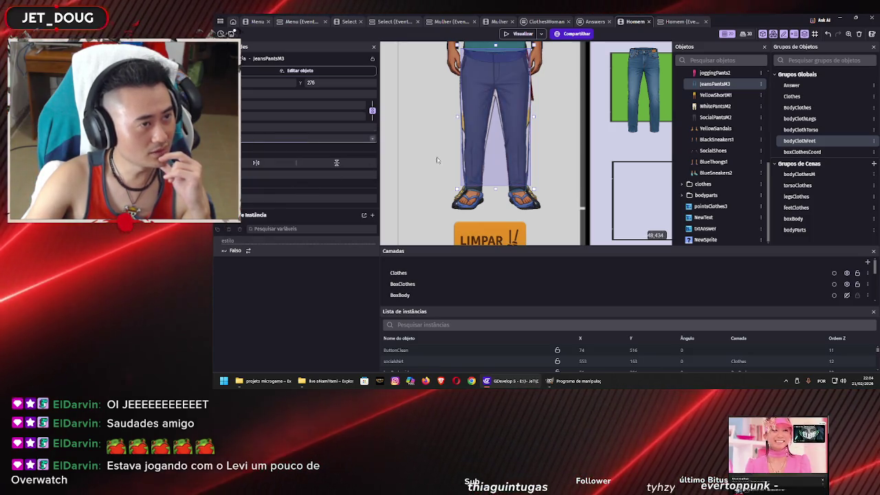
Step: Hide the BoxClothes, BoxBody and Torso layers to reveal the white t-shirt and yellow shorts
{"action": "left_click", "coordinate": [429, 143]}
{"action": "left_click", "coordinate": [468, 128]}
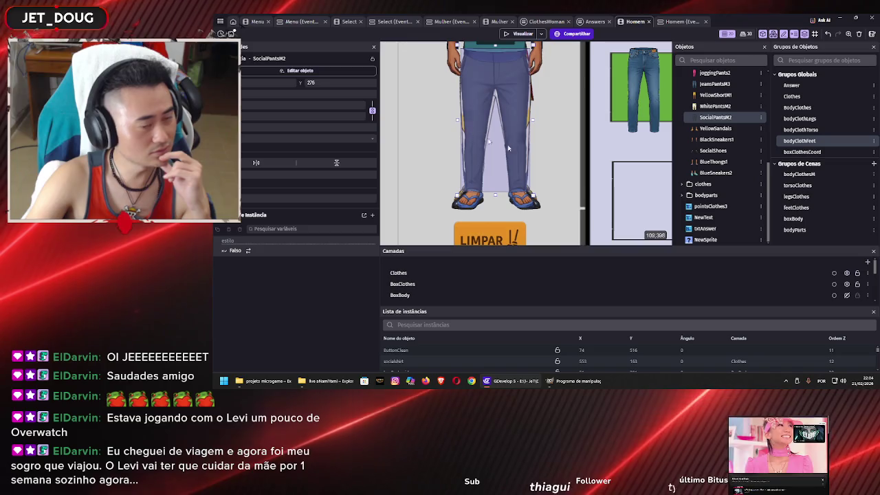
{"action": "left_click", "coordinate": [847, 284]}
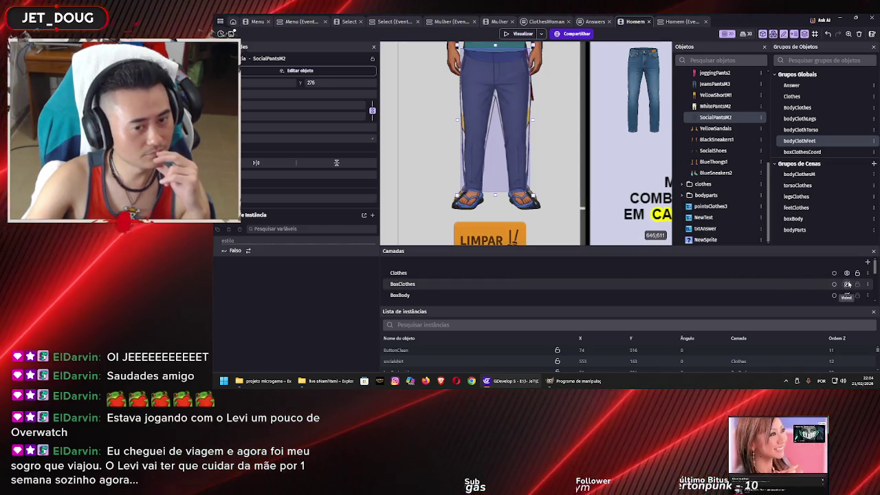
{"action": "left_click", "coordinate": [848, 284]}
{"action": "left_click", "coordinate": [848, 284]}
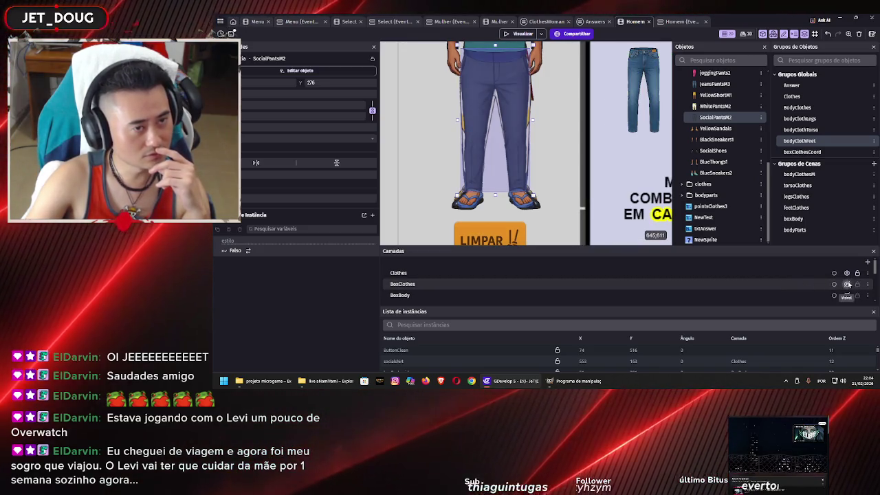
{"action": "left_click", "coordinate": [847, 295]}
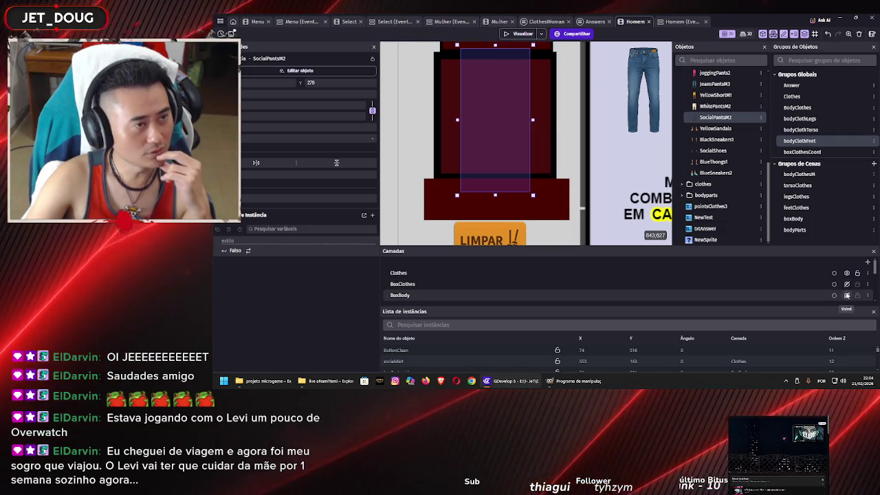
{"action": "left_click", "coordinate": [847, 295]}
{"action": "scroll", "coordinate": [817, 291], "scroll_direction": "down", "scroll_amount": 3}
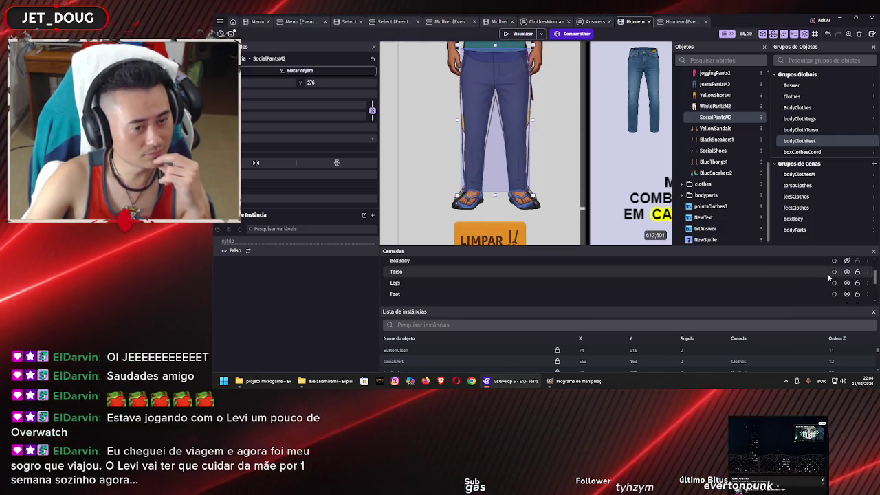
{"action": "left_click", "coordinate": [813, 271]}
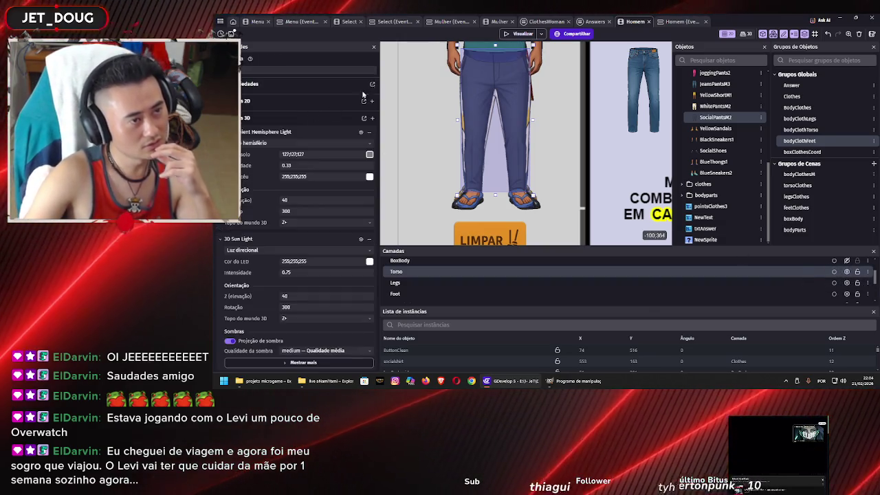
{"action": "scroll", "coordinate": [481, 144], "scroll_direction": "up", "scroll_amount": 5}
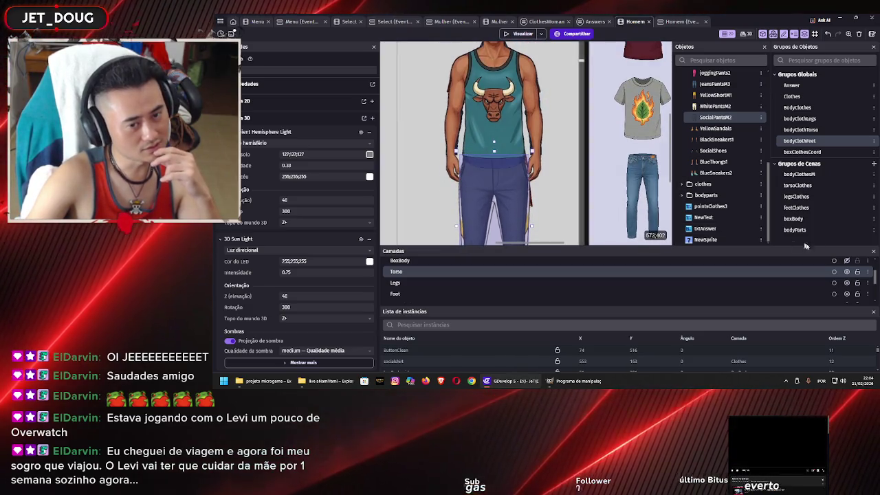
{"action": "left_click", "coordinate": [848, 271]}
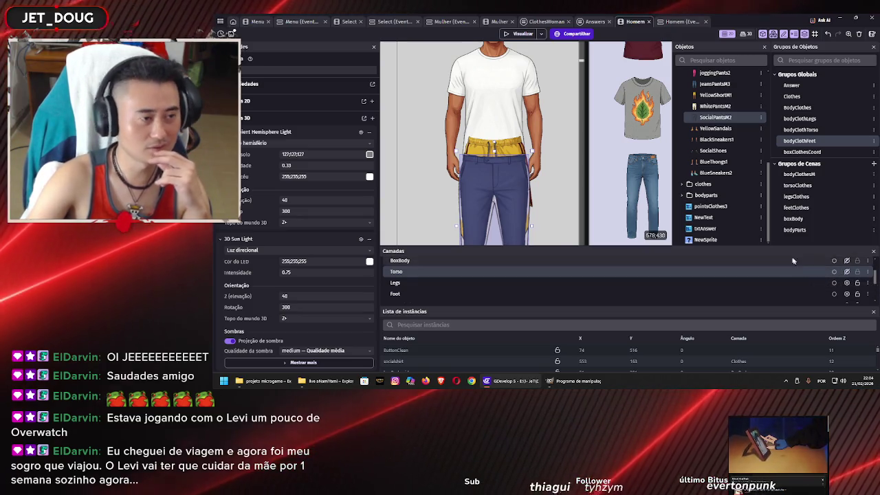
{"action": "left_click", "coordinate": [487, 147]}
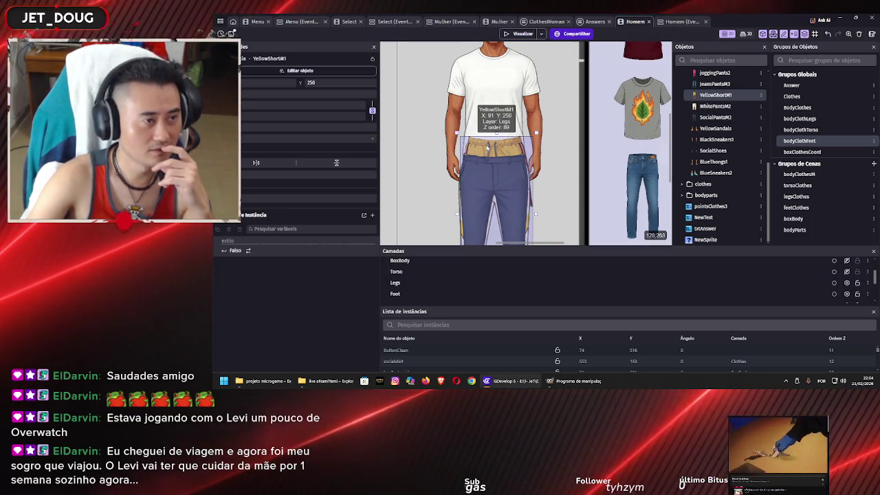
Step: Set the YellowShortM1 shorts' Layer to Clothes after trying the legs, torso and base layers
{"action": "scroll", "coordinate": [516, 163], "scroll_direction": "down", "scroll_amount": 4}
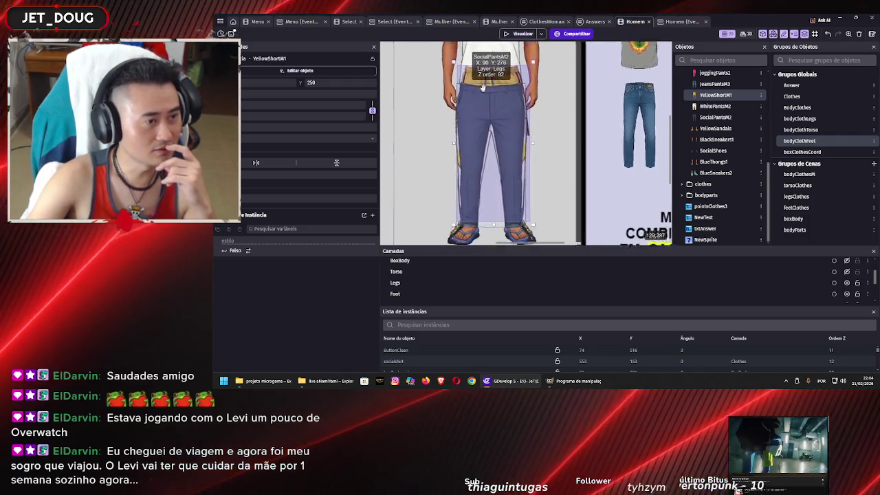
{"action": "scroll", "coordinate": [543, 169], "scroll_direction": "up", "scroll_amount": 2}
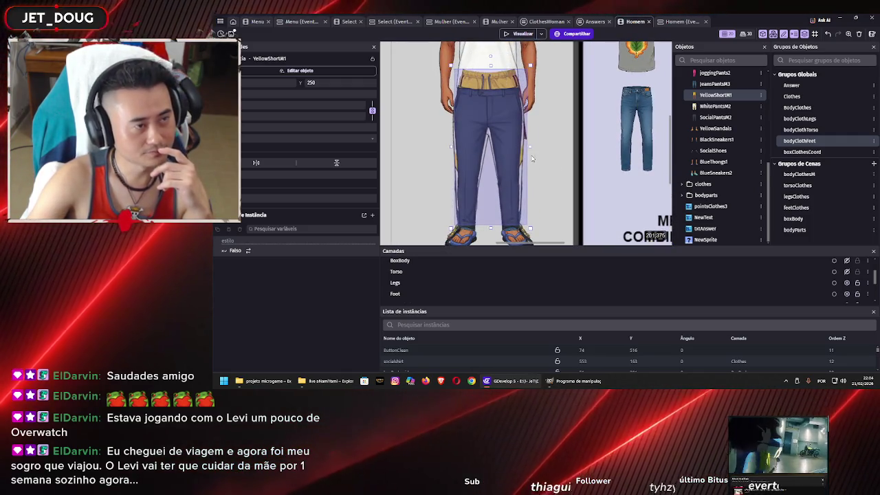
{"action": "left_click", "coordinate": [336, 135]}
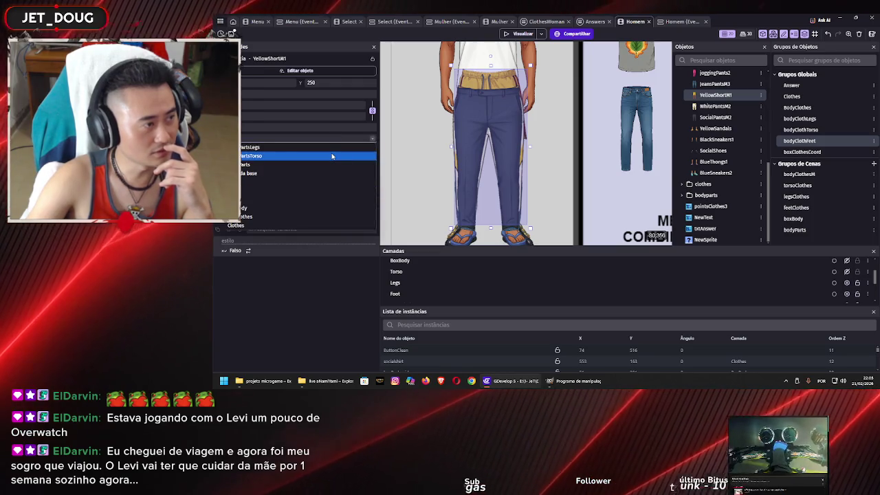
{"action": "left_click", "coordinate": [335, 154]}
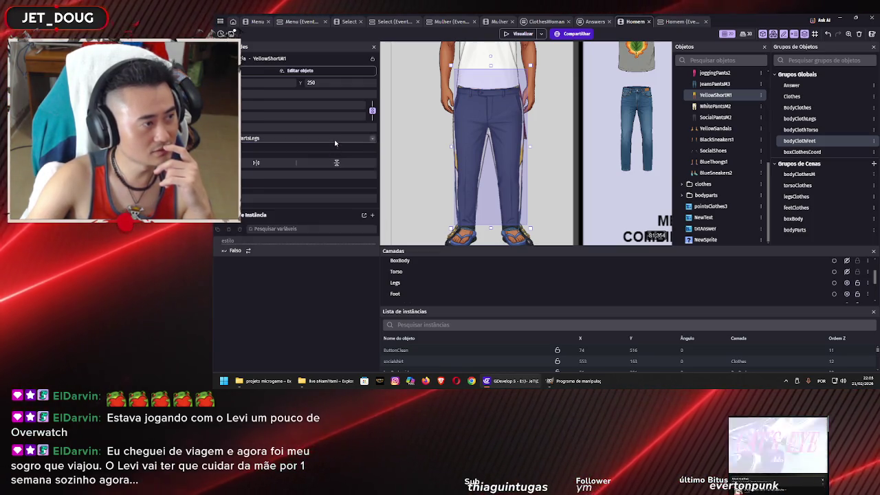
{"action": "left_click", "coordinate": [334, 143]}
{"action": "left_click", "coordinate": [335, 156]}
{"action": "left_click", "coordinate": [339, 137]}
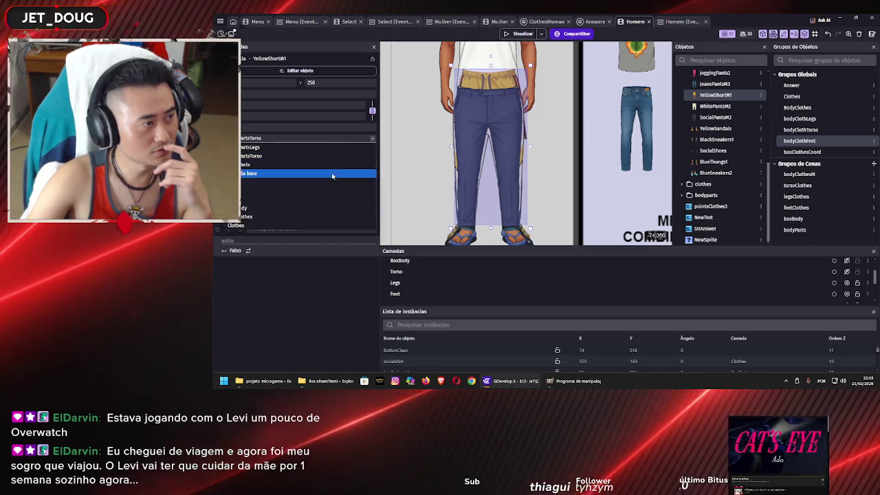
{"action": "left_click", "coordinate": [333, 173]}
{"action": "left_click", "coordinate": [343, 140]}
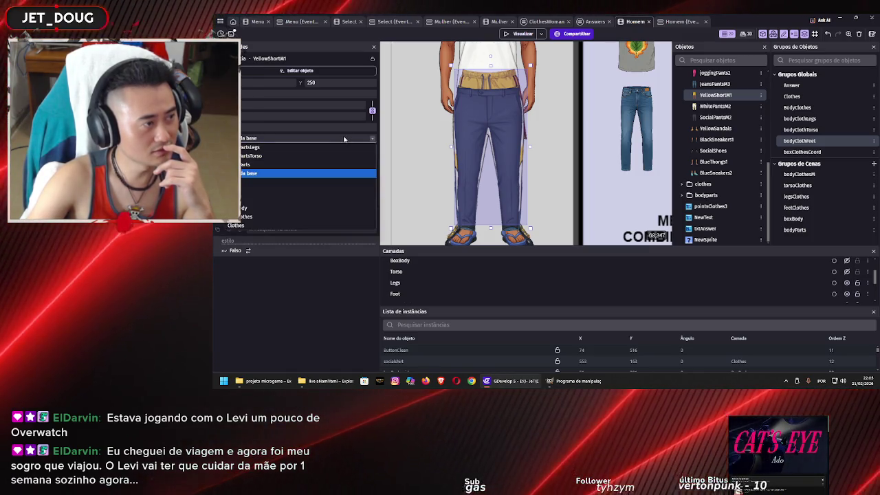
{"action": "left_click", "coordinate": [325, 217]}
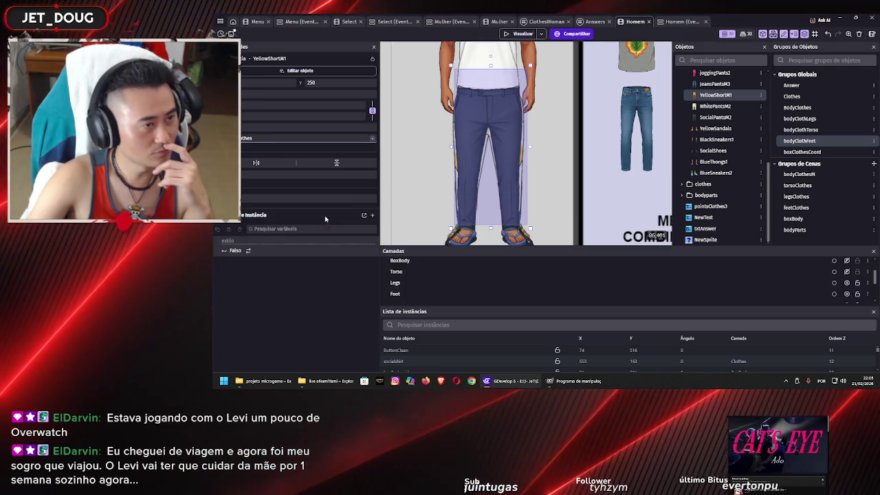
{"action": "left_click", "coordinate": [247, 142]}
{"action": "left_click", "coordinate": [245, 219]}
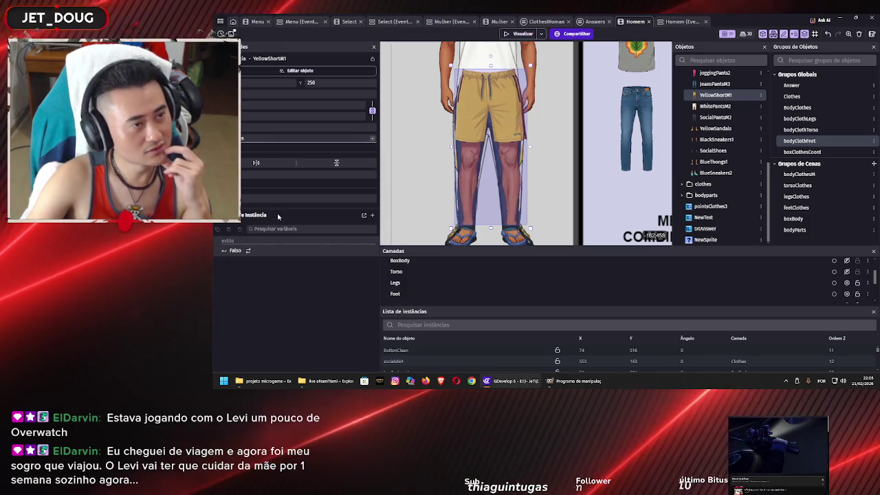
Step: Hide the Legs layer and drag the yellow shorts slightly lower on the man
{"action": "scroll", "coordinate": [472, 128], "scroll_direction": "up", "scroll_amount": 1}
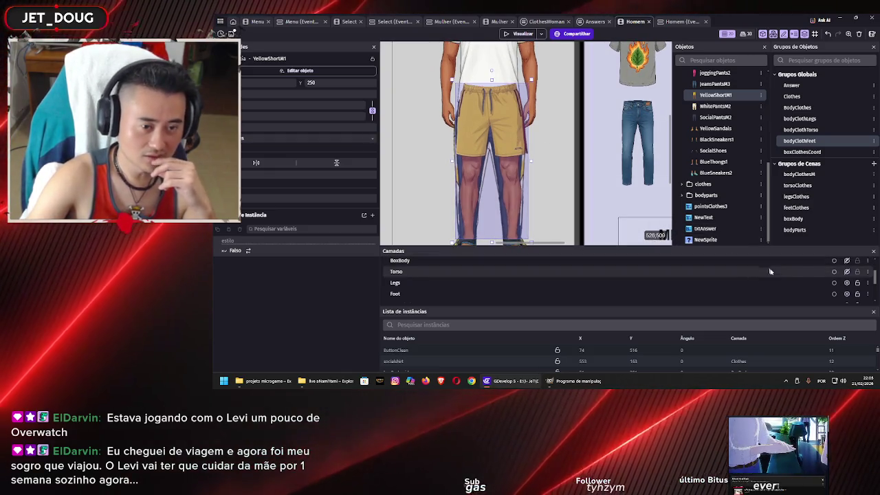
{"action": "left_click", "coordinate": [847, 282]}
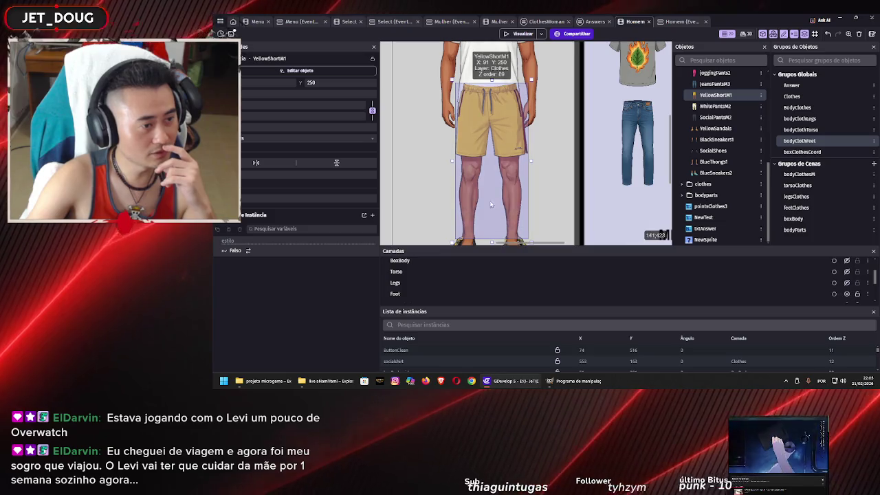
{"action": "scroll", "coordinate": [488, 164], "scroll_direction": "down", "scroll_amount": 2}
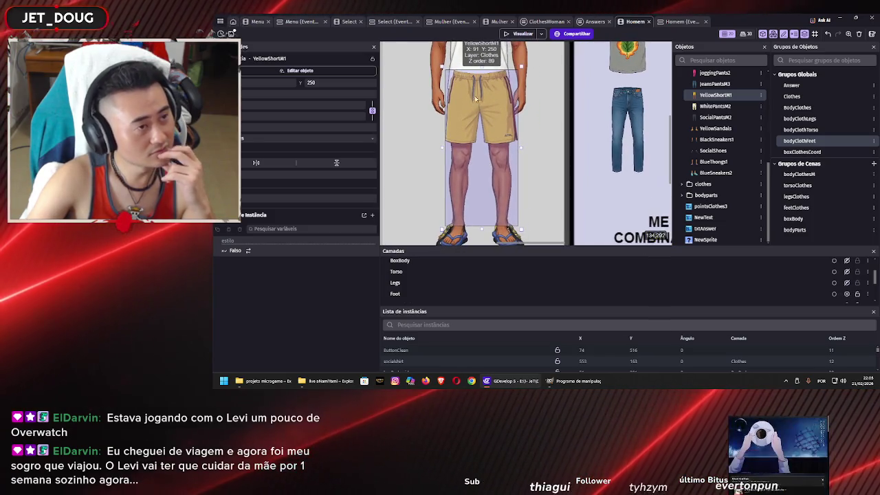
{"action": "mouse_move", "coordinate": [480, 71]}
{"action": "left_mouse_down"}
{"action": "mouse_move", "coordinate": [480, 97]}
{"action": "mouse_move", "coordinate": [471, 97]}
{"action": "mouse_move", "coordinate": [483, 73]}
{"action": "mouse_move", "coordinate": [486, 90]}
{"action": "left_mouse_up"}
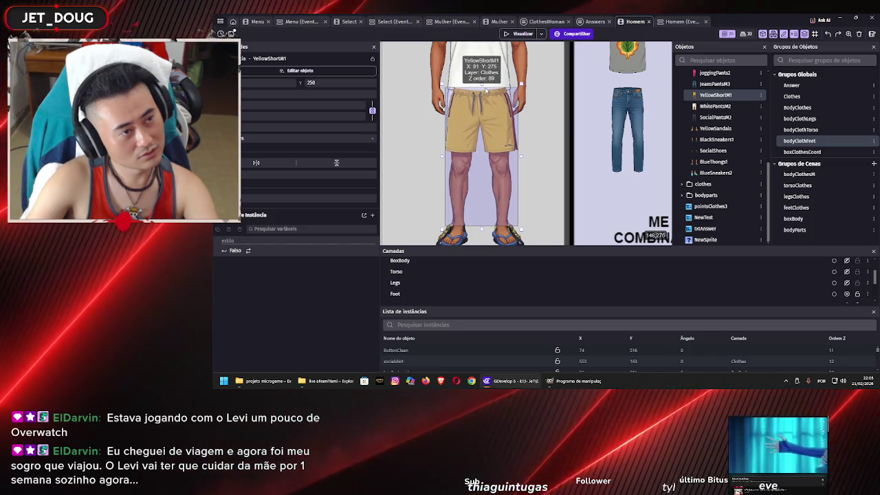
{"action": "left_click", "coordinate": [418, 109]}
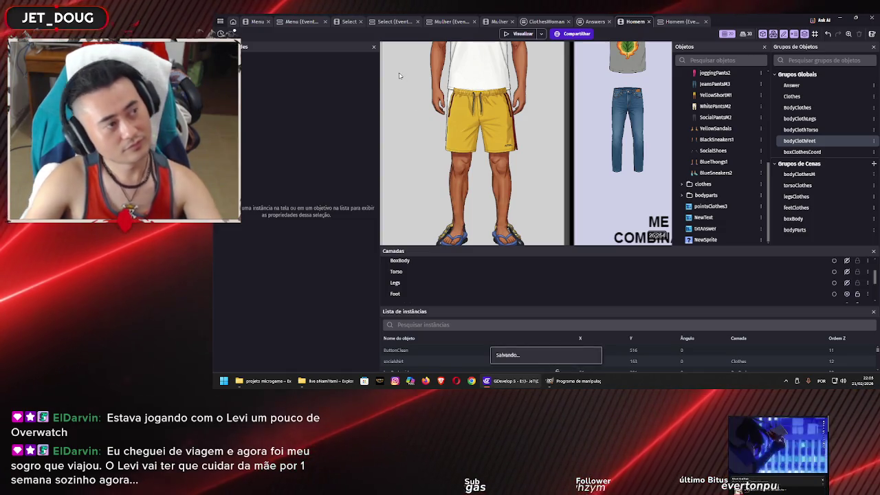
Step: Raise the man's yellow shorts to Y 270, save the project, and start a game preview
{"action": "left_click", "coordinate": [485, 102]}
{"action": "left_click_drag", "start_coordinate": [485, 102], "coordinate": [482, 77]}
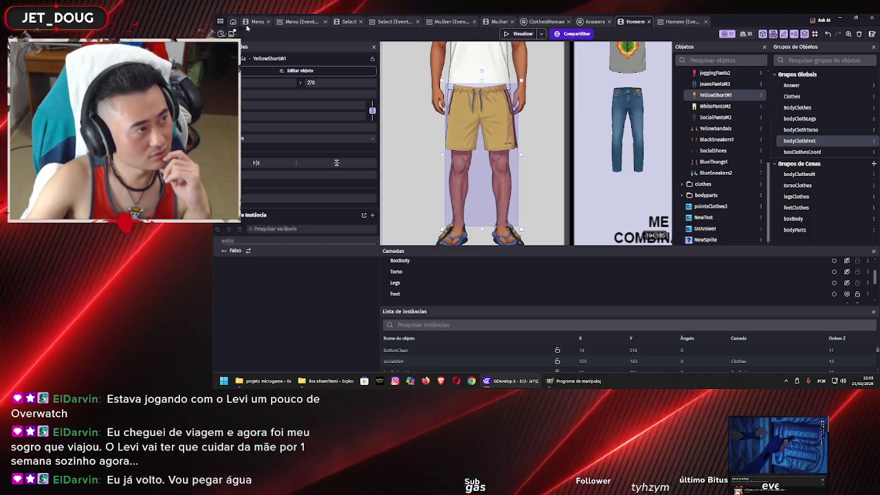
{"action": "key", "text": "ctrl+s"}
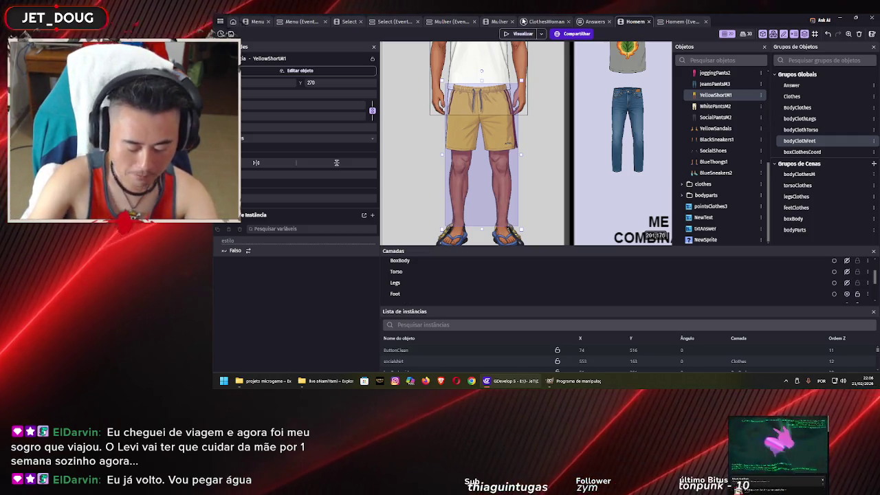
{"action": "left_click", "coordinate": [418, 134]}
{"action": "left_click", "coordinate": [523, 34]}
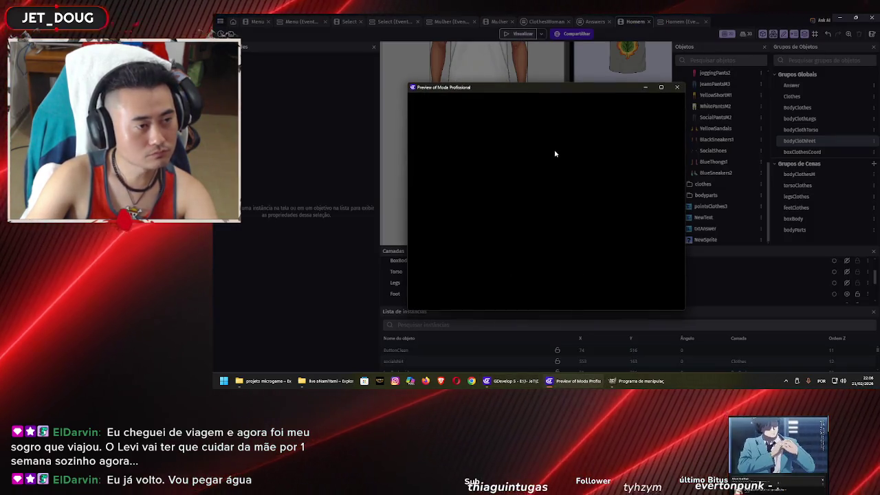
Step: Move the running preview window aside, then close it
{"action": "mouse_move", "coordinate": [571, 87]}
{"action": "left_mouse_down"}
{"action": "mouse_move", "coordinate": [683, 92]}
{"action": "mouse_move", "coordinate": [672, 74]}
{"action": "mouse_move", "coordinate": [607, 47]}
{"action": "left_mouse_up"}
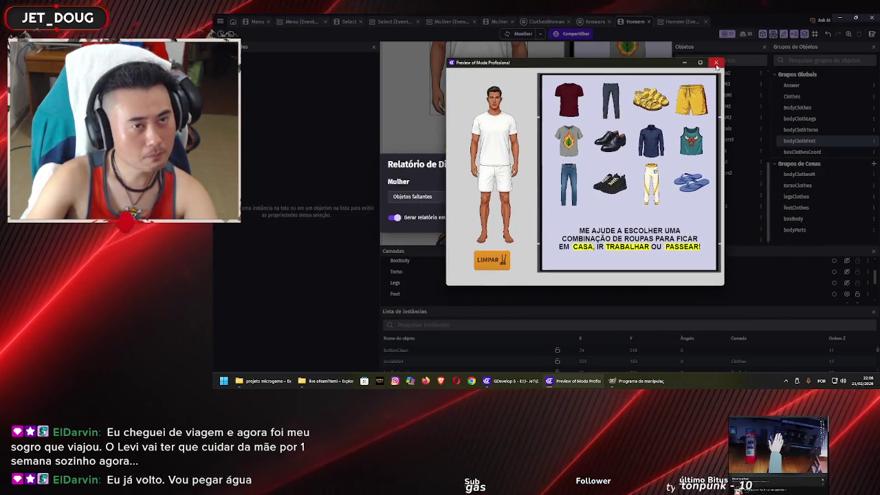
{"action": "left_click", "coordinate": [726, 47]}
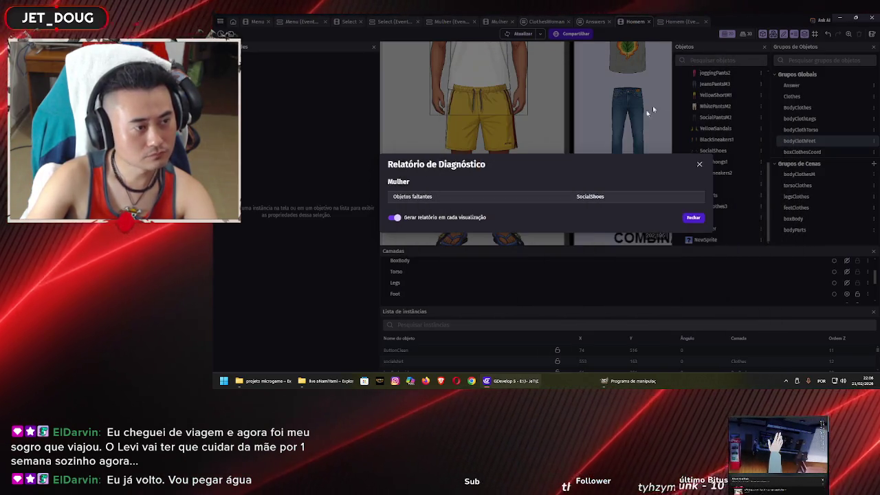
Step: Dismiss the diagnostic report and bring up the Mulher scene's event sheet
{"action": "left_click", "coordinate": [694, 218]}
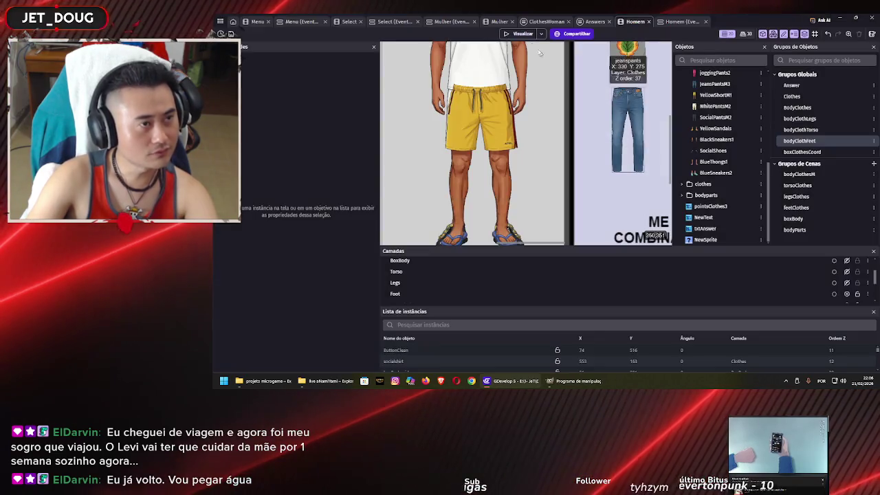
{"action": "left_click", "coordinate": [497, 23]}
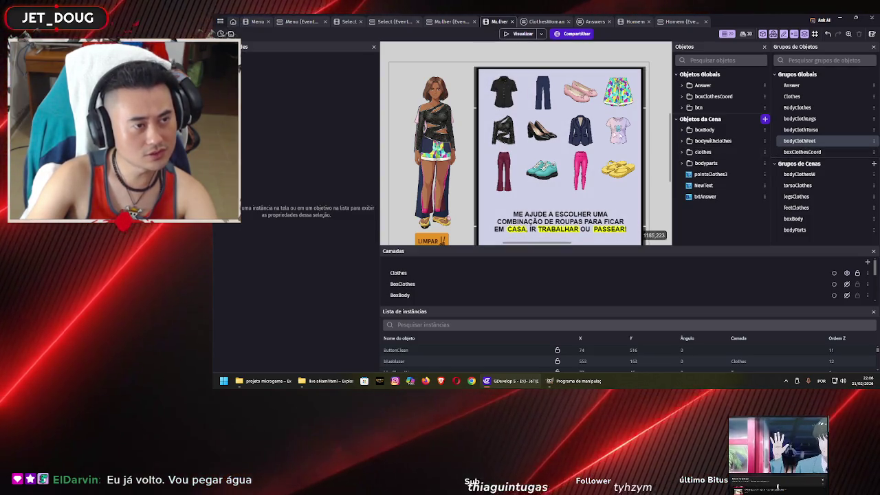
{"action": "left_click", "coordinate": [456, 22]}
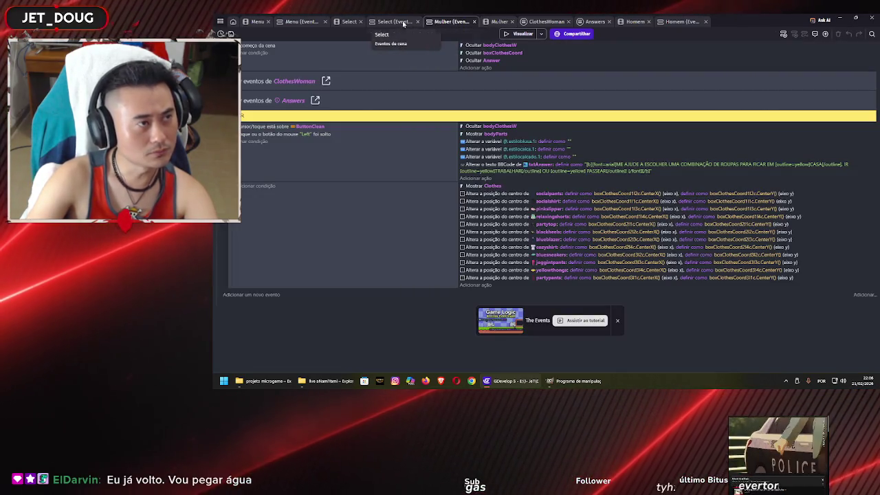
Step: Scroll through the ClothesWoman events, then switch to the Mulher scene layout with the clothing board
{"action": "left_click", "coordinate": [552, 22]}
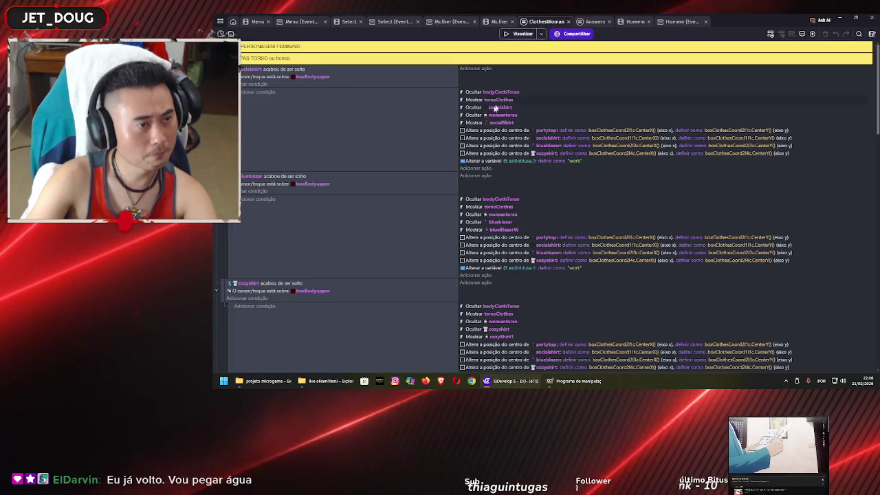
{"action": "scroll", "coordinate": [391, 165], "scroll_direction": "down", "scroll_amount": 10}
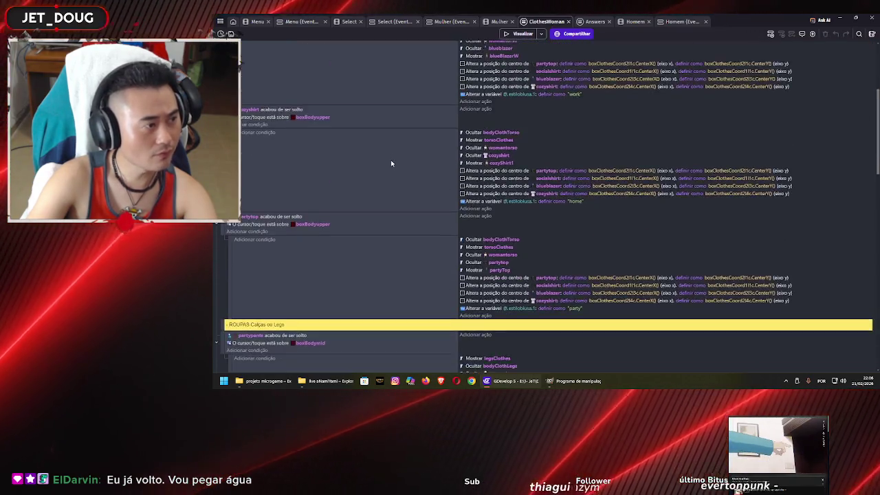
{"action": "scroll", "coordinate": [392, 165], "scroll_direction": "down", "scroll_amount": 5}
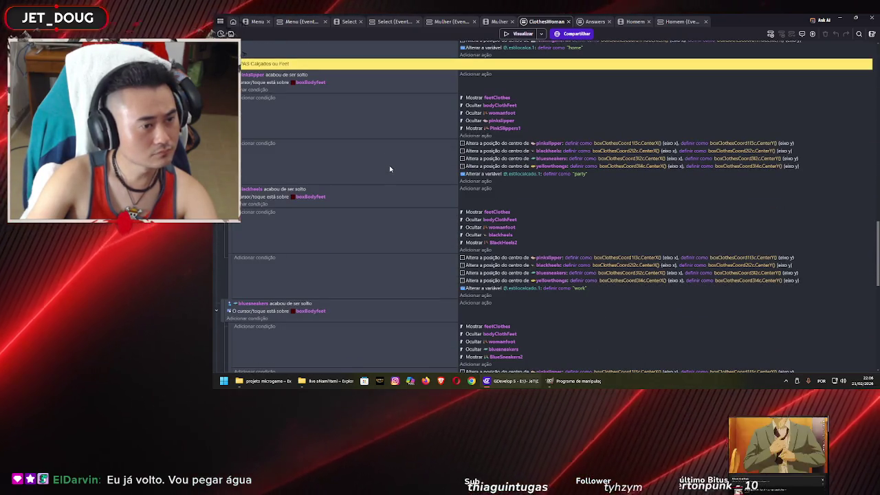
{"action": "scroll", "coordinate": [390, 167], "scroll_direction": "down", "scroll_amount": 5}
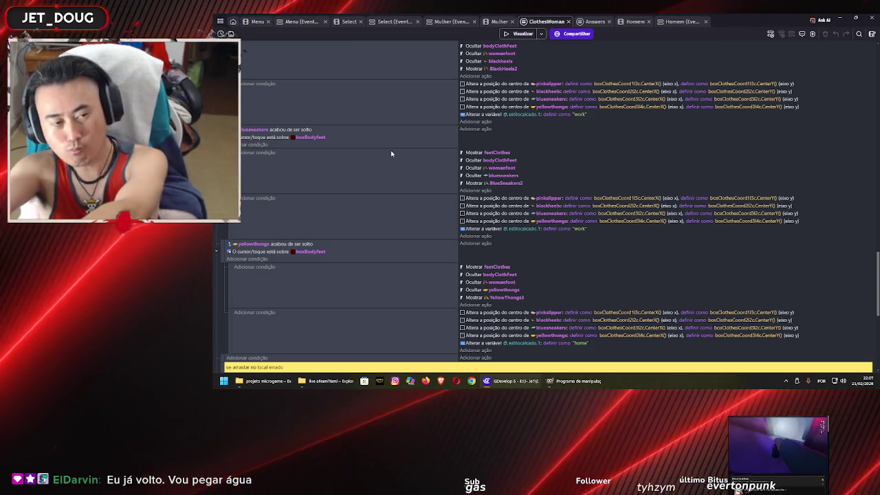
{"action": "scroll", "coordinate": [403, 195], "scroll_direction": "down", "scroll_amount": 3}
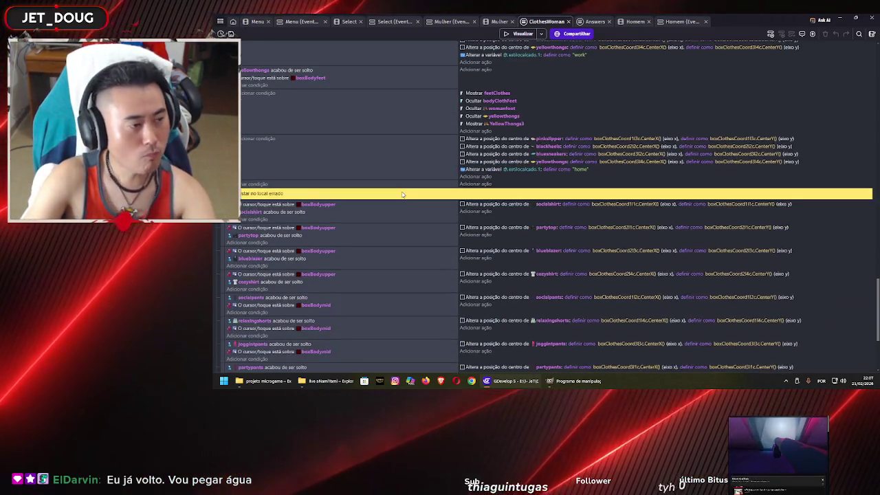
{"action": "scroll", "coordinate": [403, 214], "scroll_direction": "down", "scroll_amount": 2}
{"action": "scroll", "coordinate": [402, 214], "scroll_direction": "down", "scroll_amount": 2}
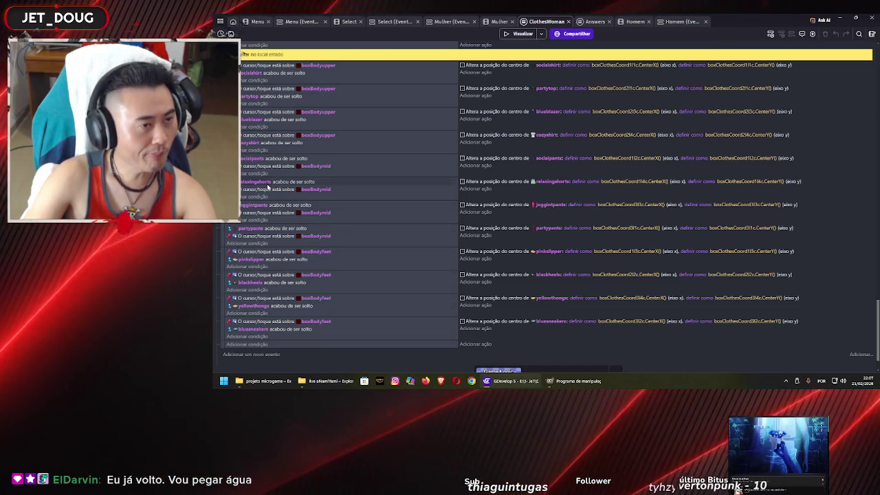
{"action": "scroll", "coordinate": [273, 135], "scroll_direction": "up", "scroll_amount": 1}
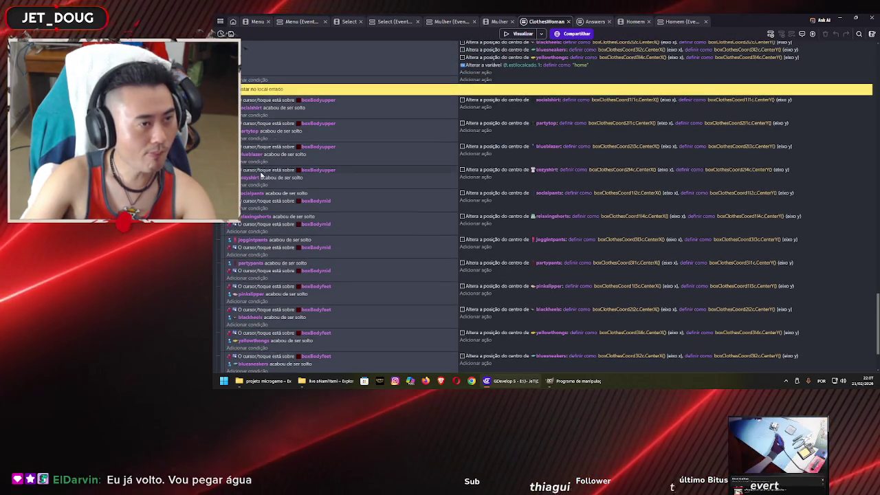
{"action": "scroll", "coordinate": [260, 203], "scroll_direction": "up", "scroll_amount": 5}
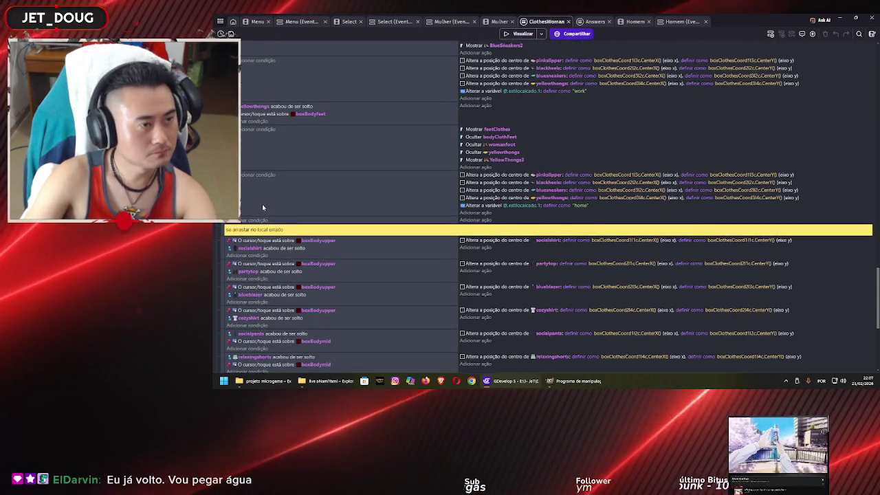
{"action": "scroll", "coordinate": [263, 208], "scroll_direction": "up", "scroll_amount": 8}
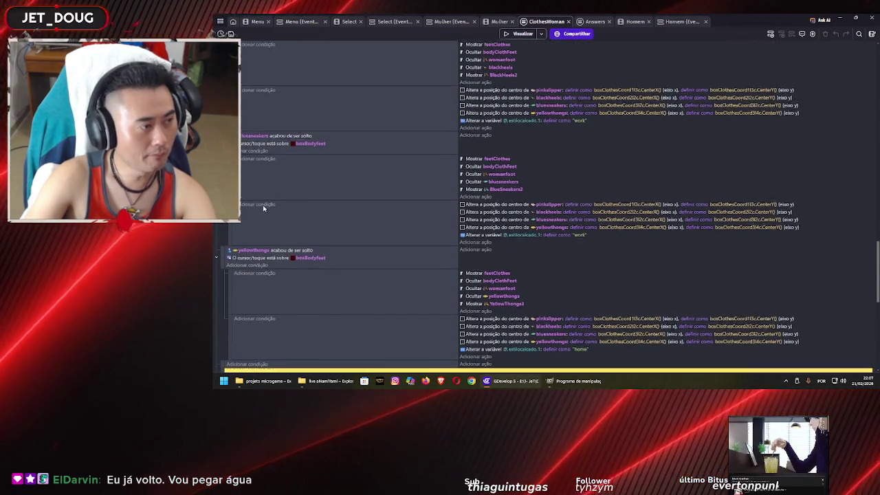
{"action": "scroll", "coordinate": [265, 212], "scroll_direction": "up", "scroll_amount": 2}
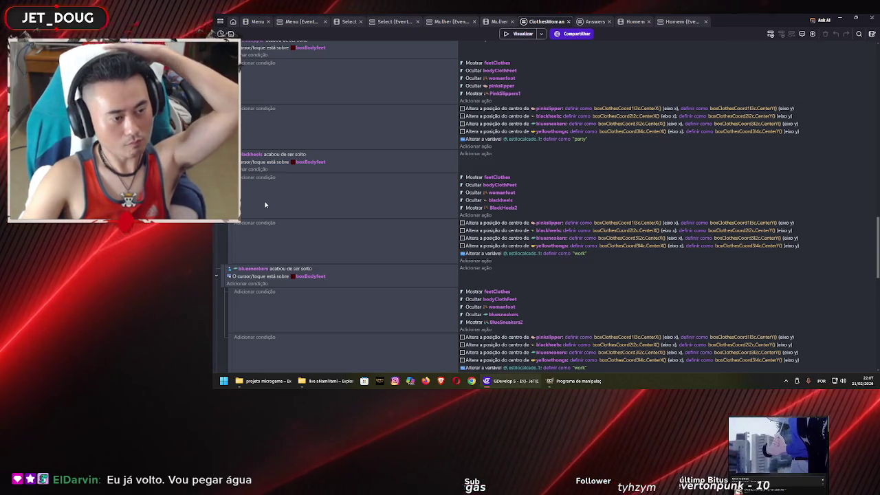
{"action": "scroll", "coordinate": [265, 206], "scroll_direction": "up", "scroll_amount": 3}
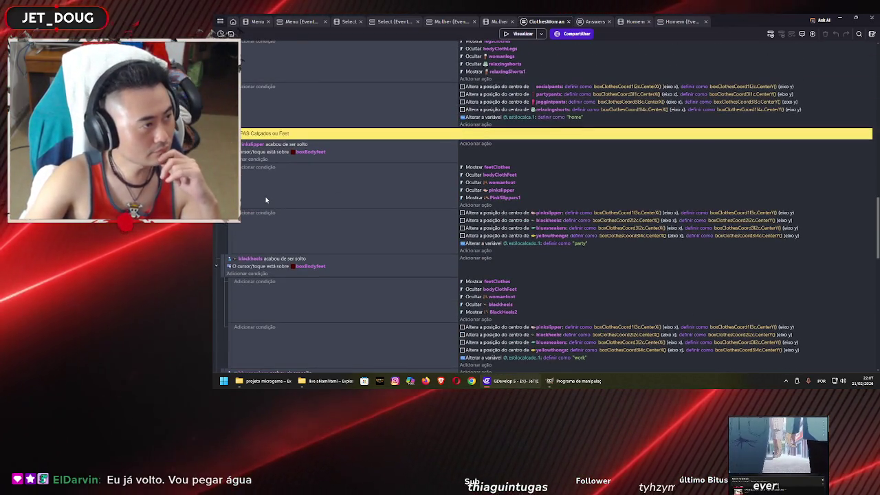
{"action": "scroll", "coordinate": [267, 203], "scroll_direction": "down", "scroll_amount": 3}
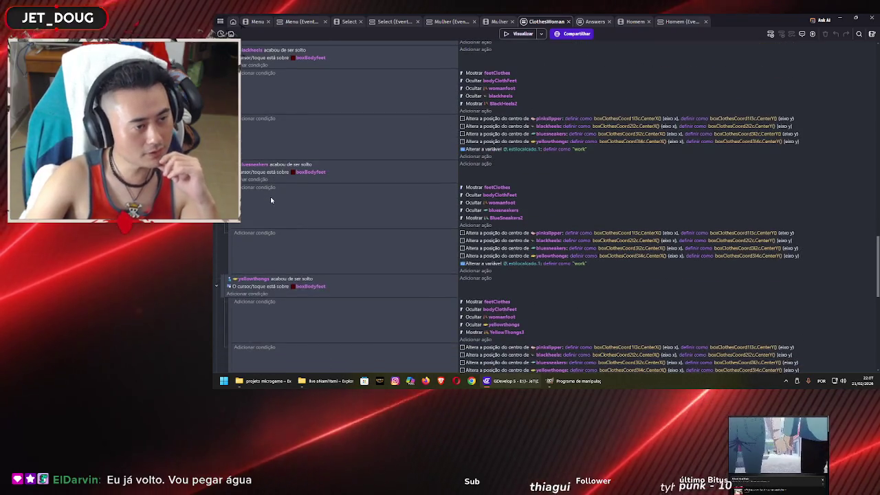
{"action": "scroll", "coordinate": [269, 204], "scroll_direction": "down", "scroll_amount": 2}
{"action": "scroll", "coordinate": [275, 202], "scroll_direction": "up", "scroll_amount": 4}
{"action": "scroll", "coordinate": [282, 201], "scroll_direction": "up", "scroll_amount": 7}
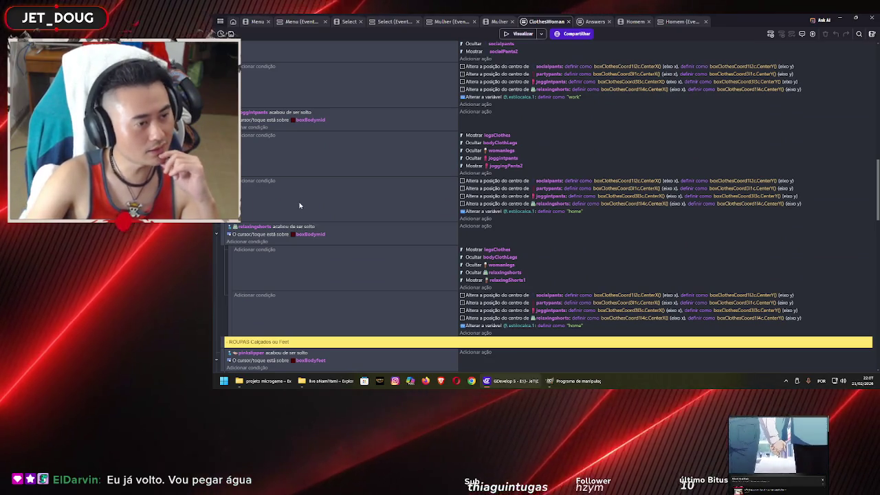
{"action": "scroll", "coordinate": [299, 204], "scroll_direction": "up", "scroll_amount": 3}
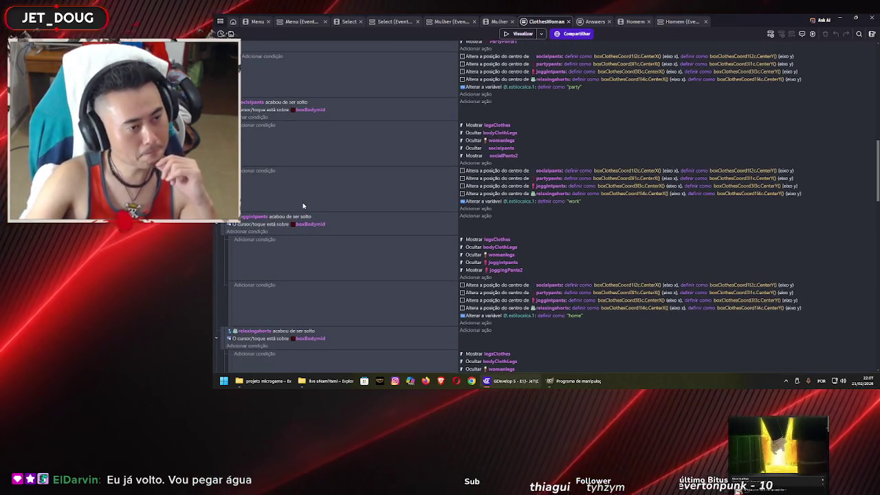
{"action": "scroll", "coordinate": [304, 203], "scroll_direction": "up", "scroll_amount": 2}
{"action": "scroll", "coordinate": [317, 208], "scroll_direction": "down", "scroll_amount": 10}
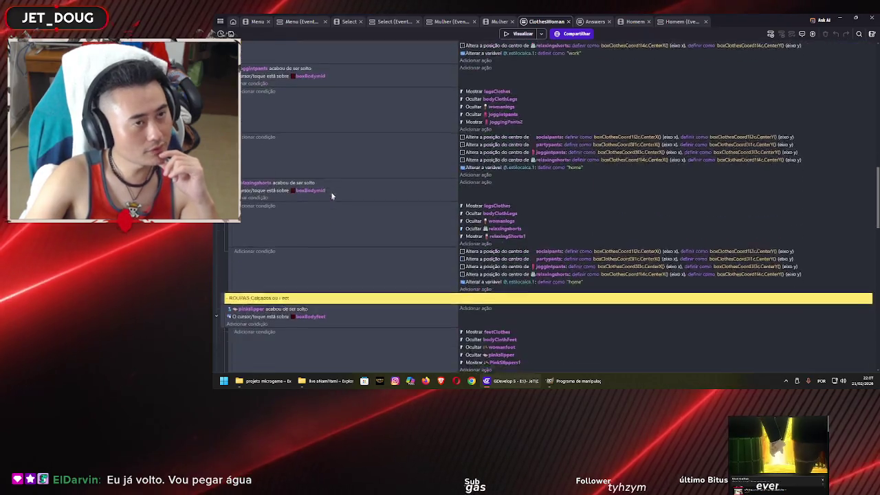
{"action": "left_click", "coordinate": [494, 22]}
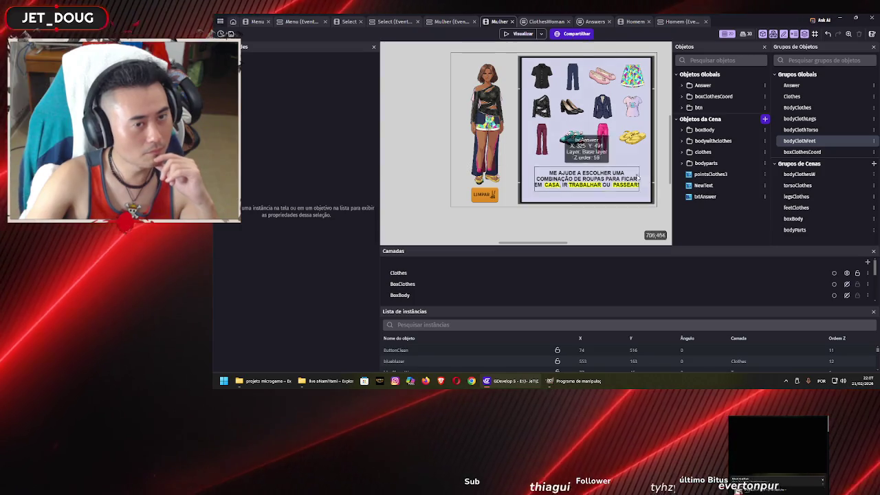
Step: Browse the clothes folder, expand bodywithclothes, and open the bodyClothFeet group of eight shoe objects
{"action": "left_click", "coordinate": [707, 152]}
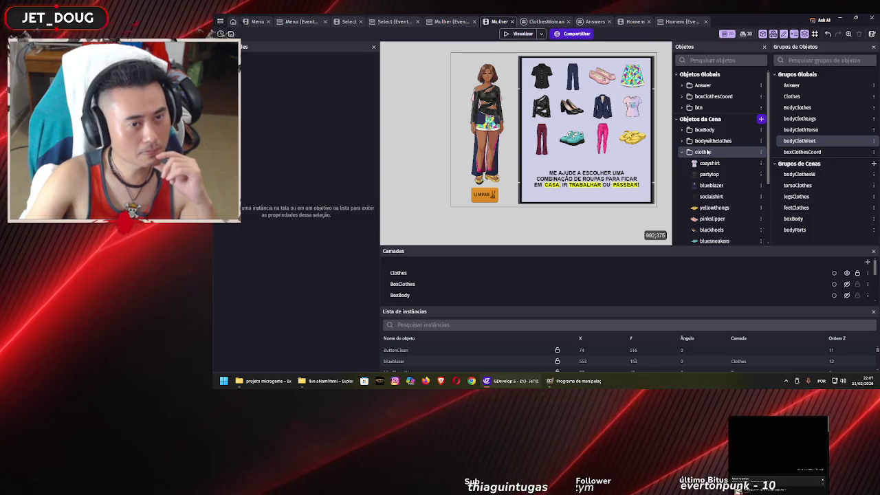
{"action": "scroll", "coordinate": [711, 165], "scroll_direction": "down", "scroll_amount": 2}
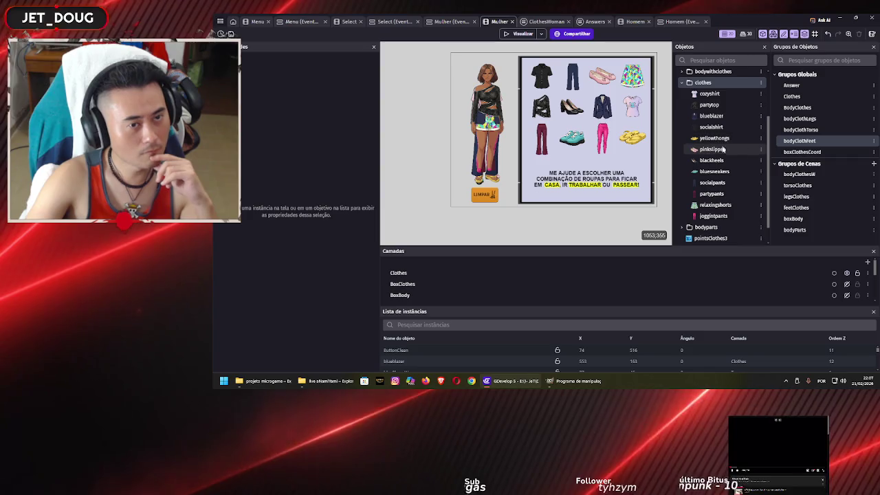
{"action": "scroll", "coordinate": [715, 201], "scroll_direction": "down", "scroll_amount": 1}
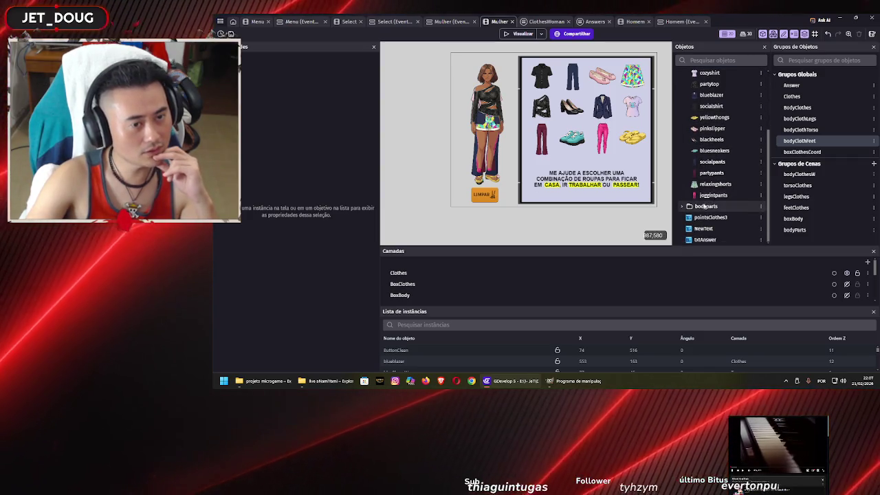
{"action": "scroll", "coordinate": [688, 192], "scroll_direction": "up", "scroll_amount": 3}
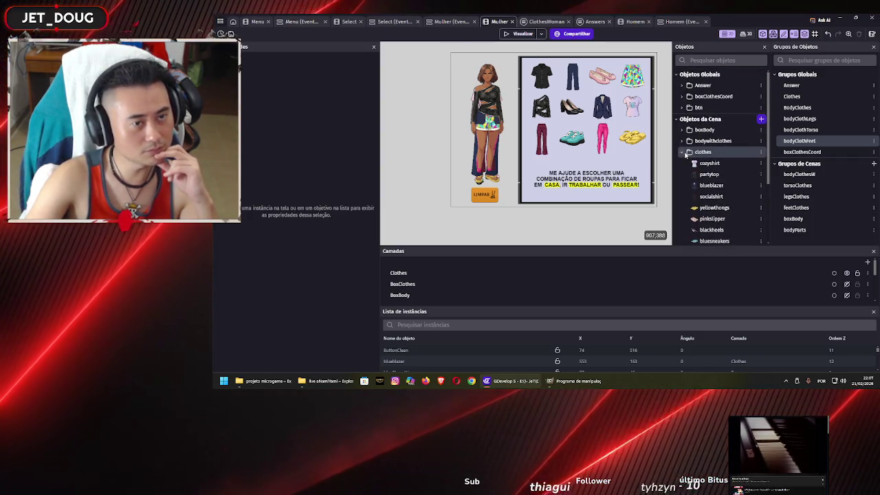
{"action": "left_click", "coordinate": [683, 151]}
{"action": "left_click", "coordinate": [682, 141]}
{"action": "scroll", "coordinate": [715, 138], "scroll_direction": "down", "scroll_amount": 3}
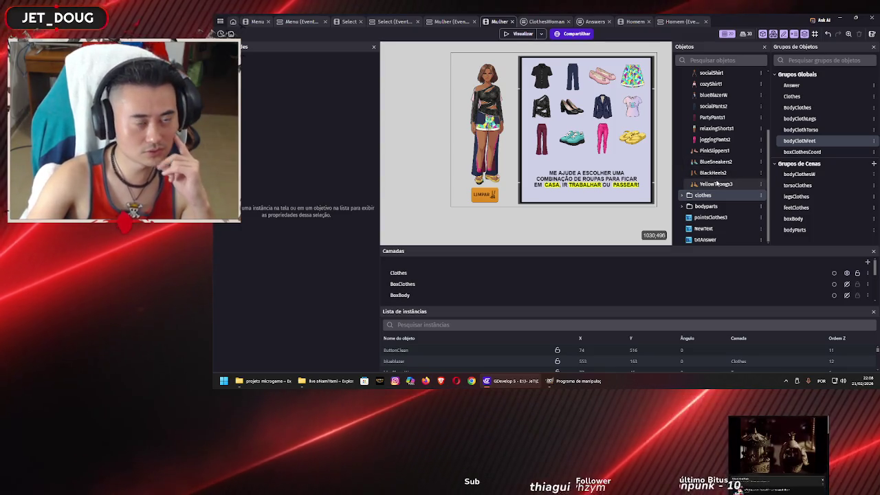
{"action": "double_click", "coordinate": [800, 140]}
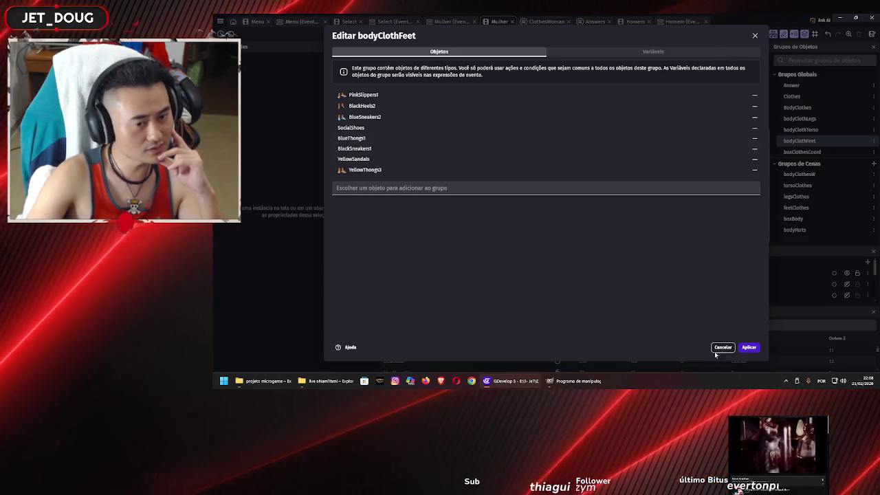
{"action": "left_click", "coordinate": [385, 189]}
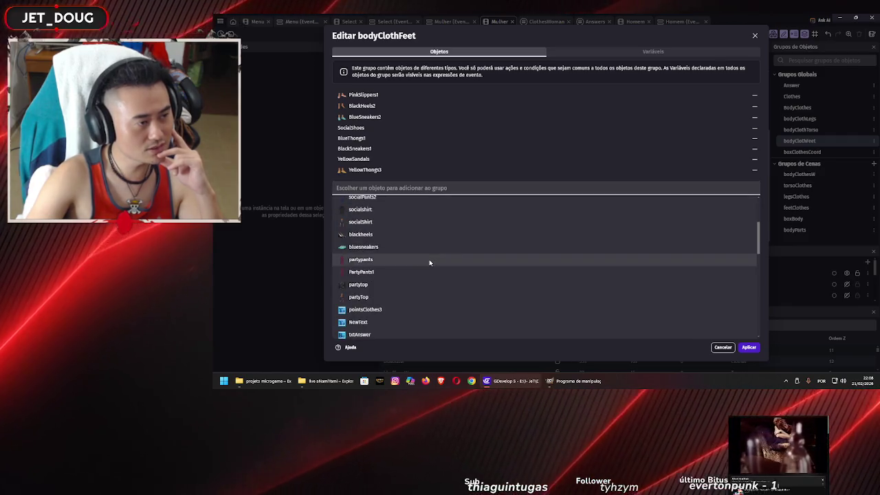
{"action": "scroll", "coordinate": [429, 259], "scroll_direction": "down", "scroll_amount": 3}
{"action": "scroll", "coordinate": [430, 256], "scroll_direction": "down", "scroll_amount": 10}
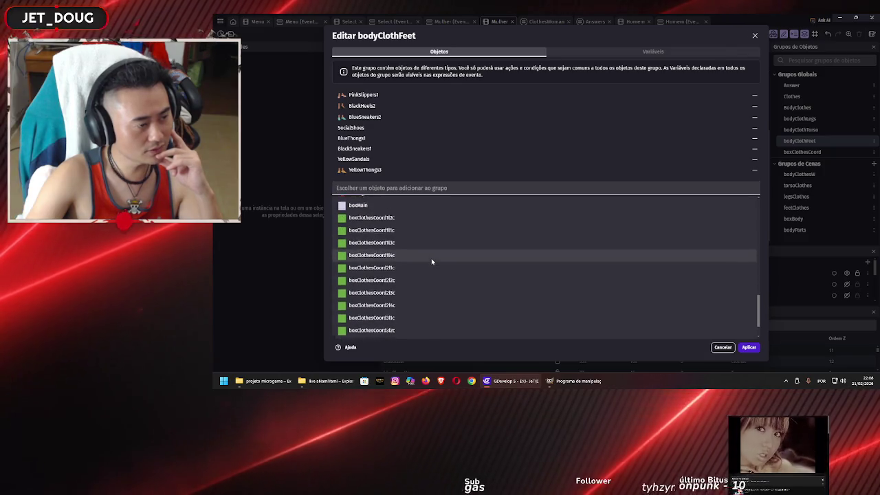
{"action": "scroll", "coordinate": [431, 261], "scroll_direction": "up", "scroll_amount": 8}
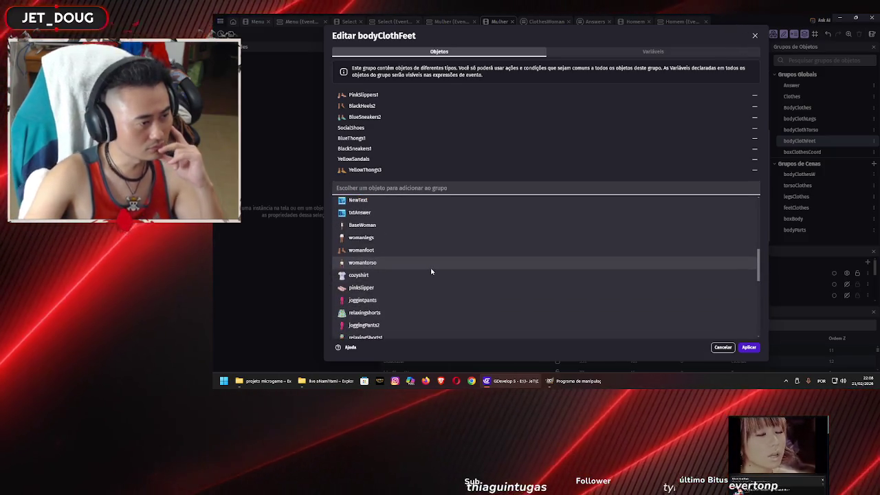
{"action": "scroll", "coordinate": [431, 265], "scroll_direction": "up", "scroll_amount": 3}
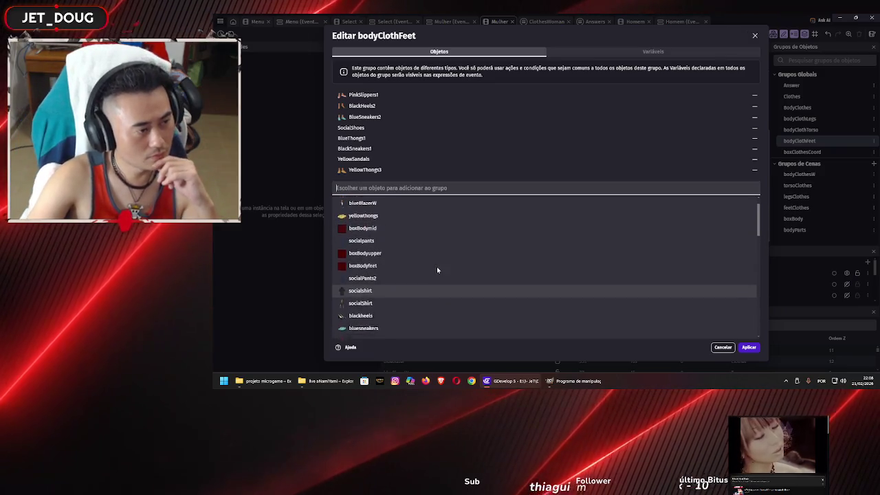
{"action": "scroll", "coordinate": [440, 274], "scroll_direction": "up", "scroll_amount": 1}
{"action": "scroll", "coordinate": [532, 277], "scroll_direction": "up", "scroll_amount": 1}
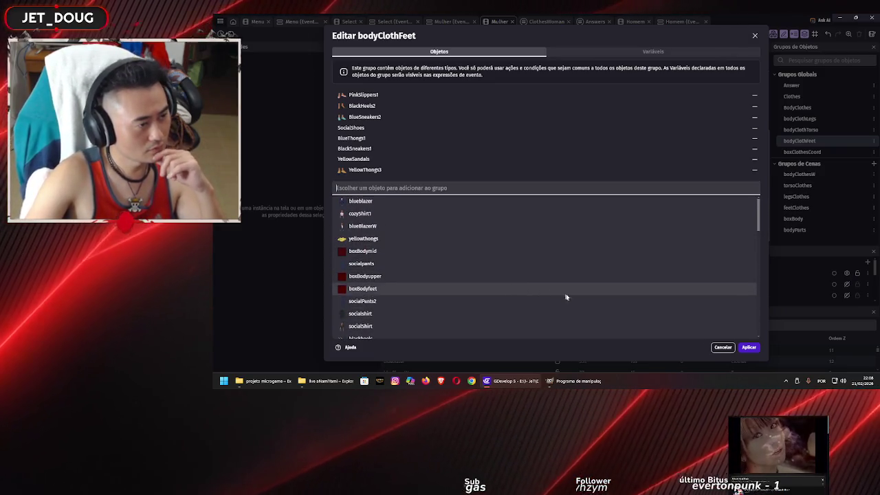
{"action": "left_click", "coordinate": [722, 347]}
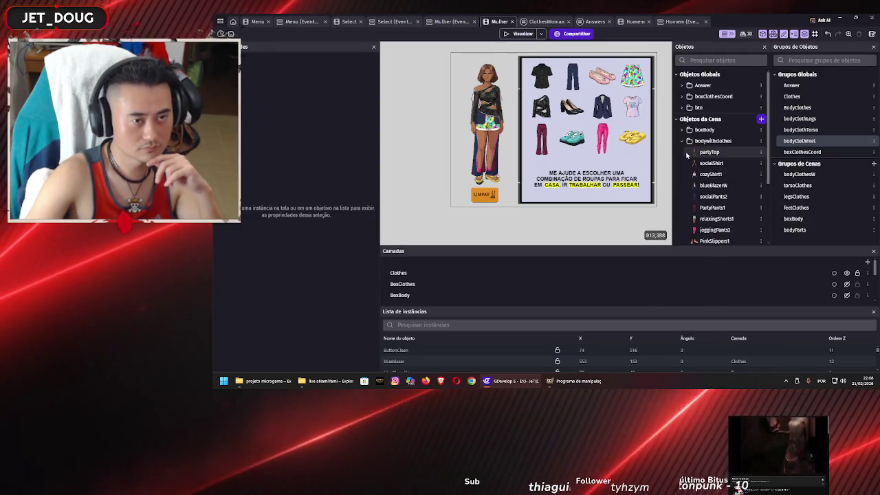
Step: Collapse the bodywithclothes folder and start a preview of the Mulher scene
{"action": "left_click", "coordinate": [683, 141]}
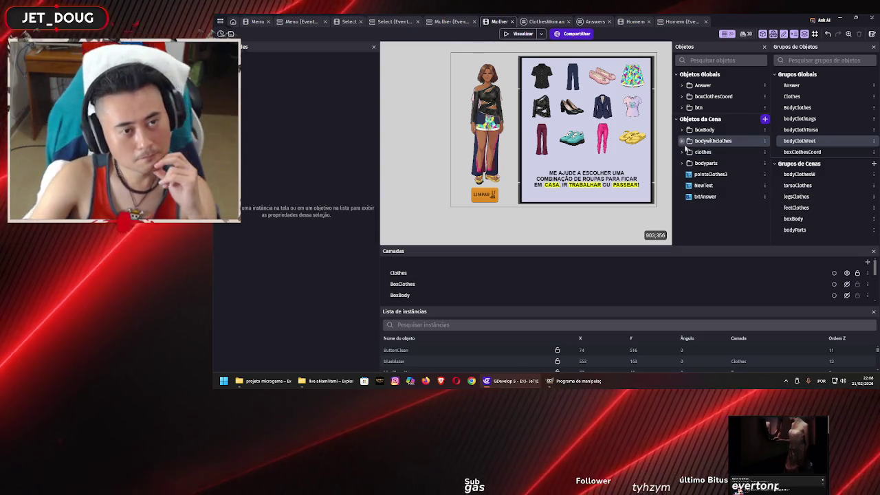
{"action": "left_click", "coordinate": [509, 35]}
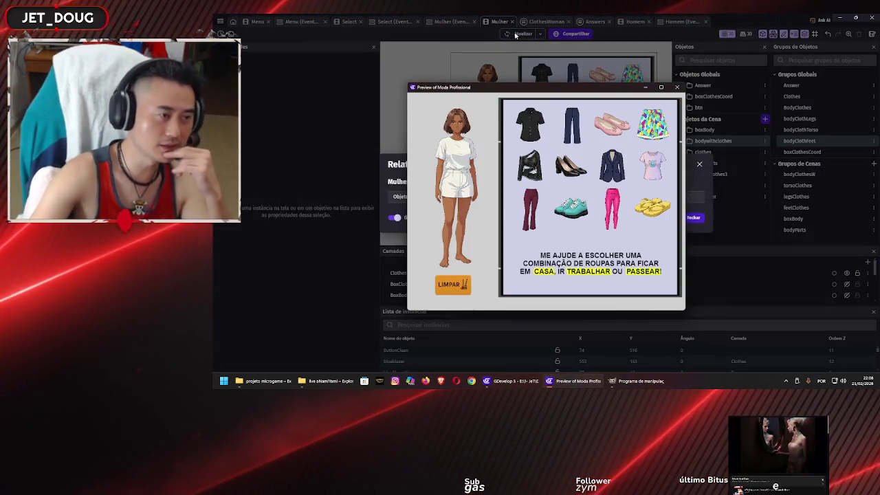
Step: Dress the woman in pink flats, black shirt and navy pants in the preview, then close it
{"action": "mouse_move", "coordinate": [537, 90]}
{"action": "left_mouse_down"}
{"action": "mouse_move", "coordinate": [729, 58]}
{"action": "mouse_move", "coordinate": [723, 79]}
{"action": "mouse_move", "coordinate": [619, 208]}
{"action": "mouse_move", "coordinate": [617, 75]}
{"action": "left_mouse_up"}
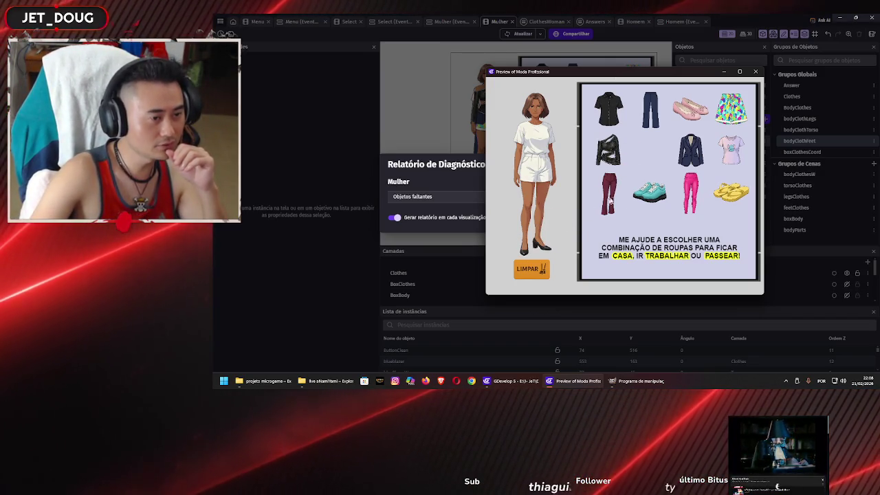
{"action": "mouse_move", "coordinate": [728, 195]}
{"action": "left_mouse_down"}
{"action": "mouse_move", "coordinate": [528, 260]}
{"action": "mouse_move", "coordinate": [535, 244]}
{"action": "left_mouse_up"}
{"action": "mouse_move", "coordinate": [690, 108]}
{"action": "left_mouse_down"}
{"action": "mouse_move", "coordinate": [663, 144]}
{"action": "mouse_move", "coordinate": [529, 251]}
{"action": "left_mouse_up"}
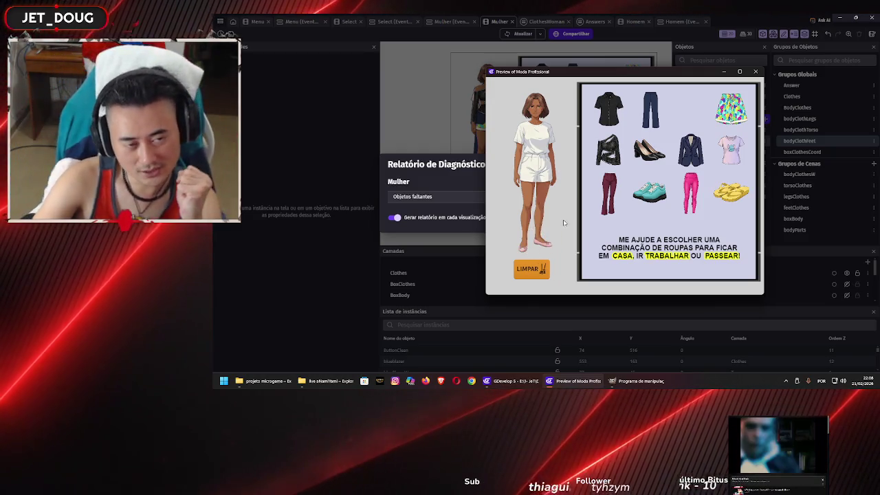
{"action": "left_click_drag", "start_coordinate": [611, 202], "coordinate": [569, 187]}
{"action": "left_click_drag", "start_coordinate": [620, 118], "coordinate": [541, 139]}
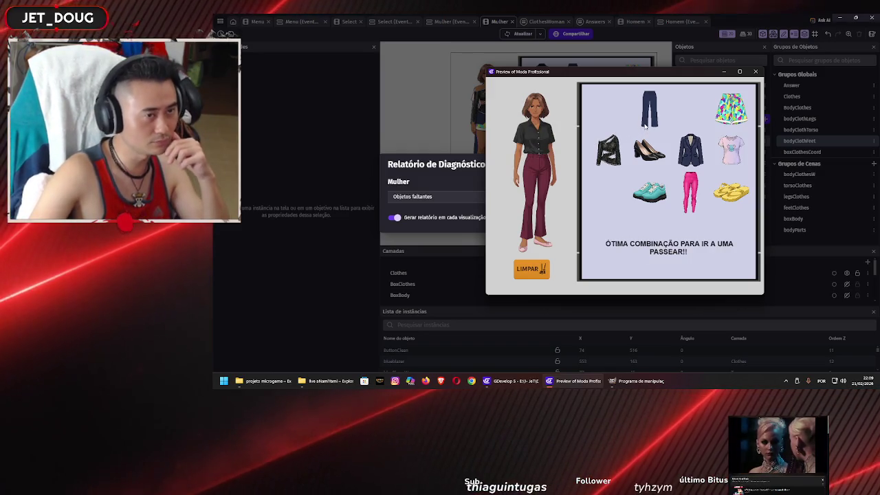
{"action": "left_click_drag", "start_coordinate": [534, 214], "coordinate": [567, 192]}
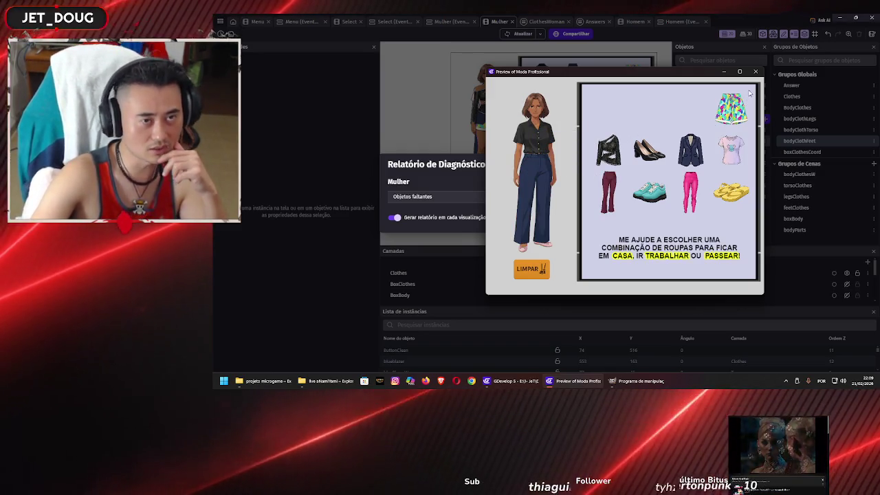
{"action": "left_click", "coordinate": [755, 72]}
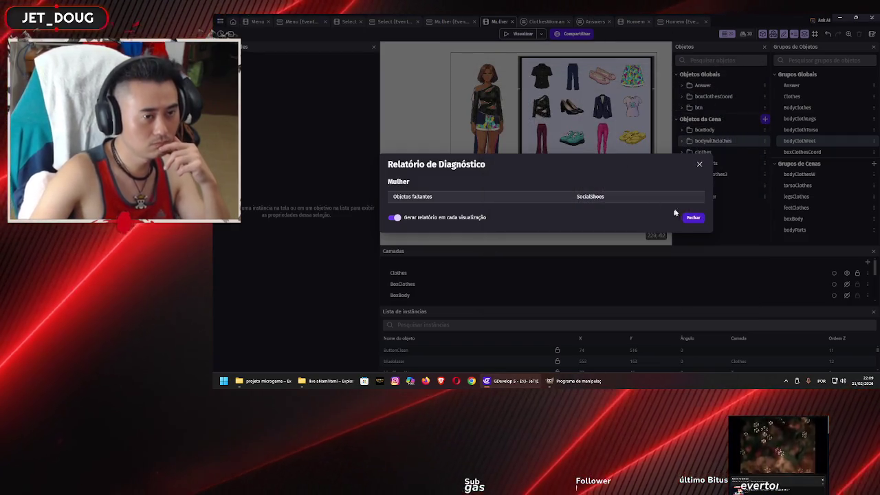
Step: Dismiss the diagnostic report and show the Homem scene's event sheet
{"action": "left_click", "coordinate": [693, 218]}
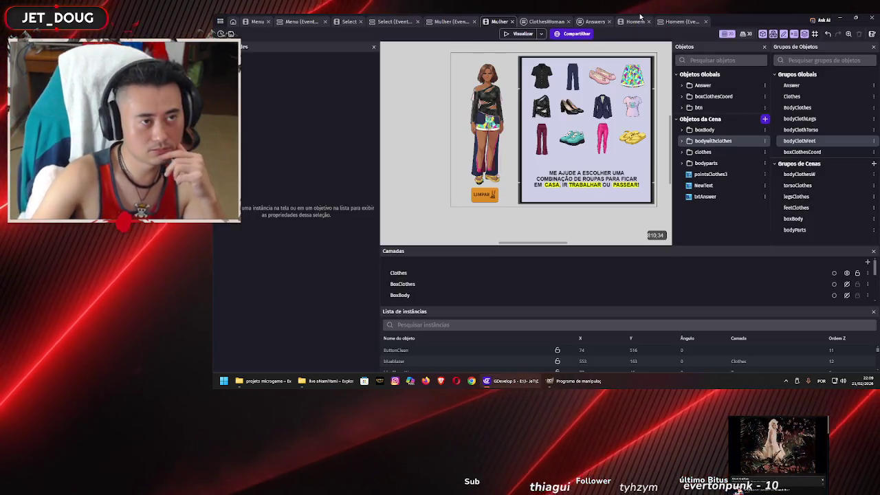
{"action": "left_click", "coordinate": [682, 22]}
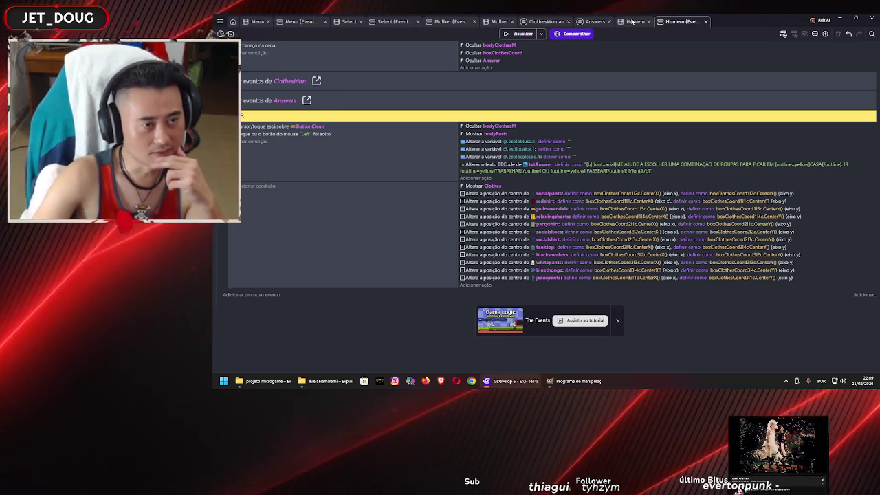
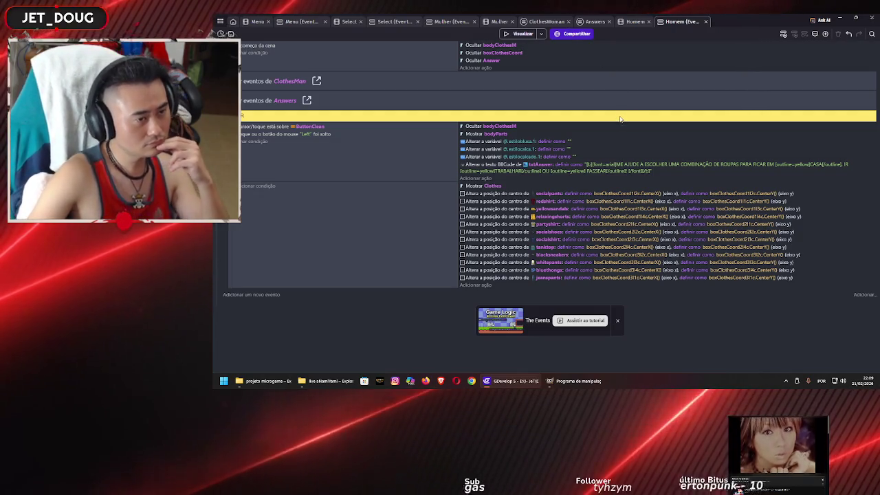
Step: Open the Homem scene and launch a test preview
{"action": "left_click", "coordinate": [635, 21]}
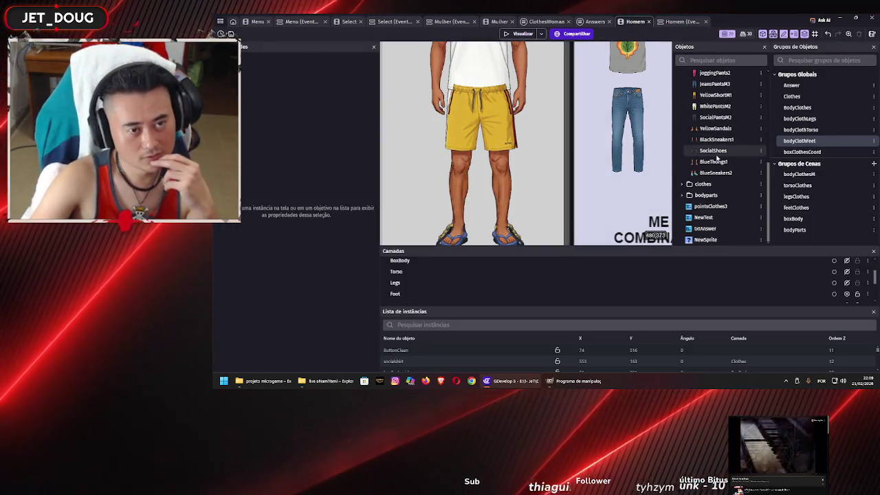
{"action": "scroll", "coordinate": [542, 182], "scroll_direction": "down", "scroll_amount": 5}
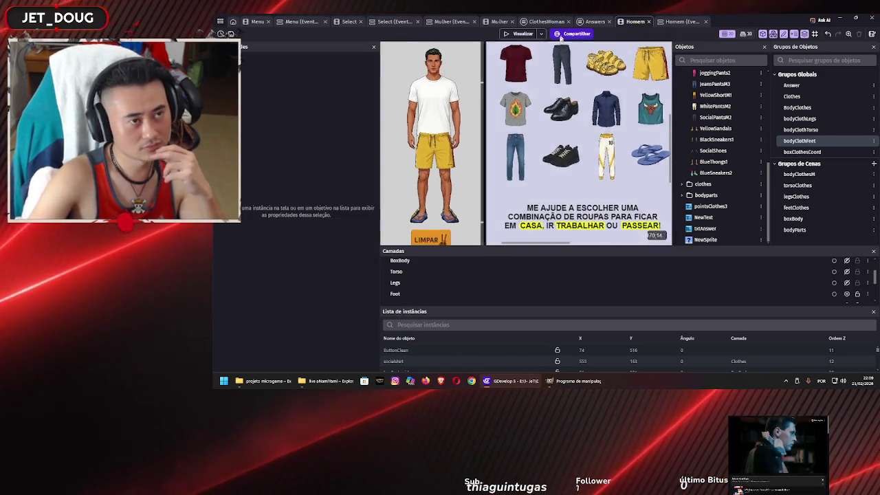
{"action": "left_click", "coordinate": [514, 32]}
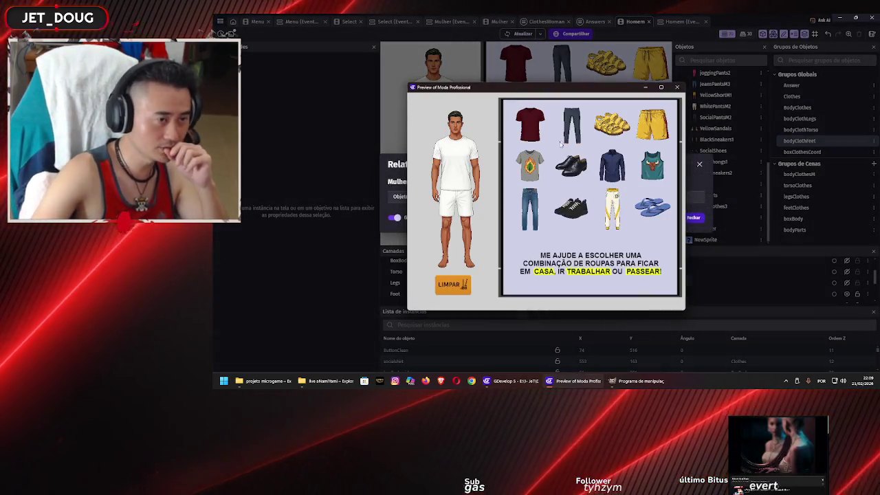
Step: Try black shoes, black sneakers, blue flip-flops, yellow sandals and the grey shirt on the character
{"action": "left_click", "coordinate": [571, 165]}
{"action": "mouse_move", "coordinate": [571, 206]}
{"action": "left_mouse_down"}
{"action": "mouse_move", "coordinate": [458, 267]}
{"action": "mouse_move", "coordinate": [468, 264]}
{"action": "left_mouse_up"}
{"action": "left_click_drag", "start_coordinate": [643, 215], "coordinate": [450, 266]}
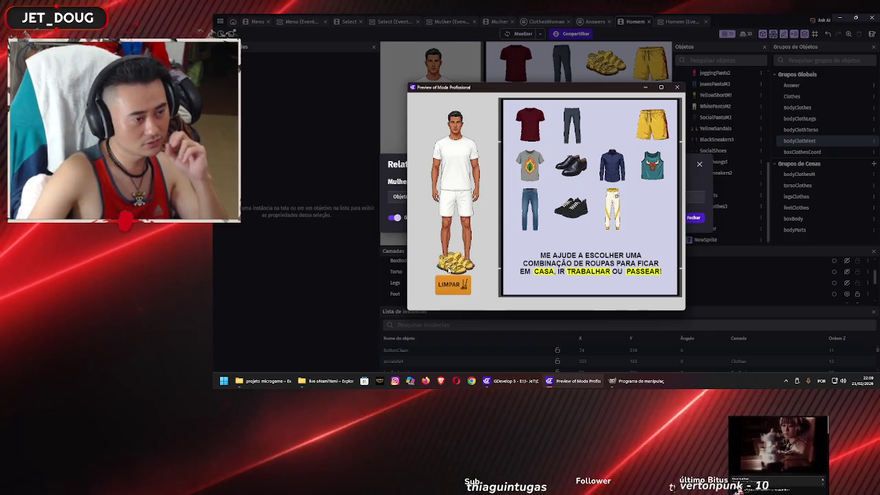
{"action": "left_click_drag", "start_coordinate": [450, 268], "coordinate": [453, 267]}
{"action": "mouse_move", "coordinate": [530, 165]}
{"action": "left_mouse_down"}
{"action": "mouse_move", "coordinate": [454, 172]}
{"action": "mouse_move", "coordinate": [535, 162]}
{"action": "left_mouse_up"}
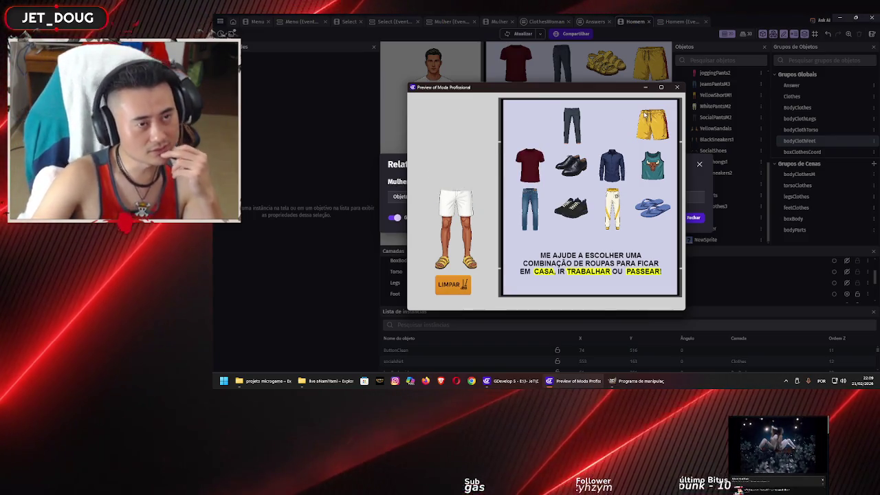
Step: Close the preview, dismiss the diagnostic report, and go to the Mulher event sheet
{"action": "left_click", "coordinate": [678, 88]}
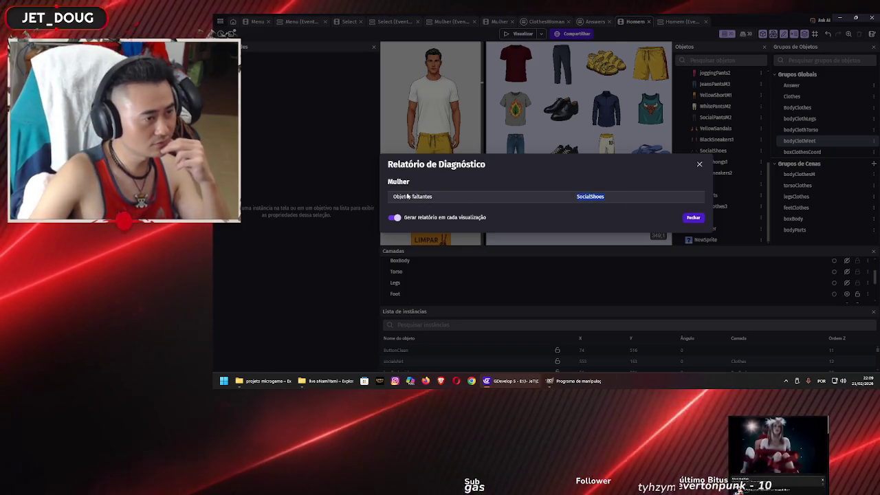
{"action": "left_click", "coordinate": [691, 224]}
{"action": "scroll", "coordinate": [618, 153], "scroll_direction": "down", "scroll_amount": 3}
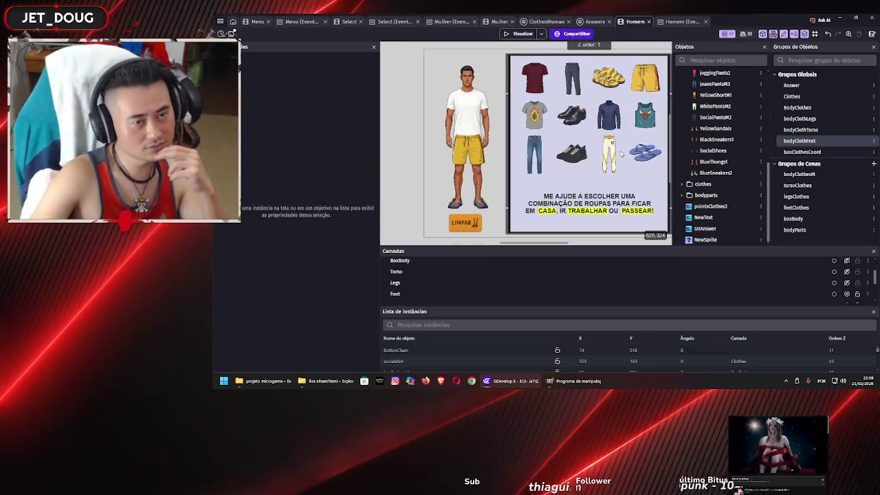
{"action": "scroll", "coordinate": [536, 124], "scroll_direction": "right", "scroll_amount": 2}
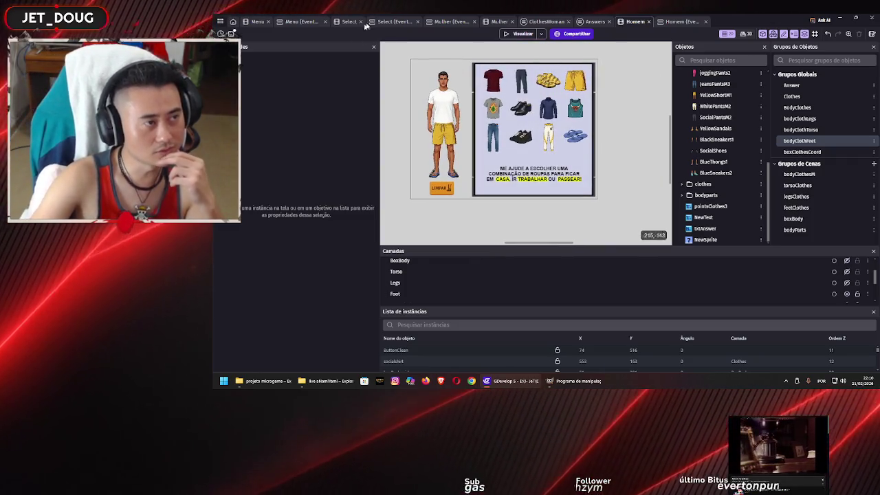
{"action": "left_click", "coordinate": [454, 22]}
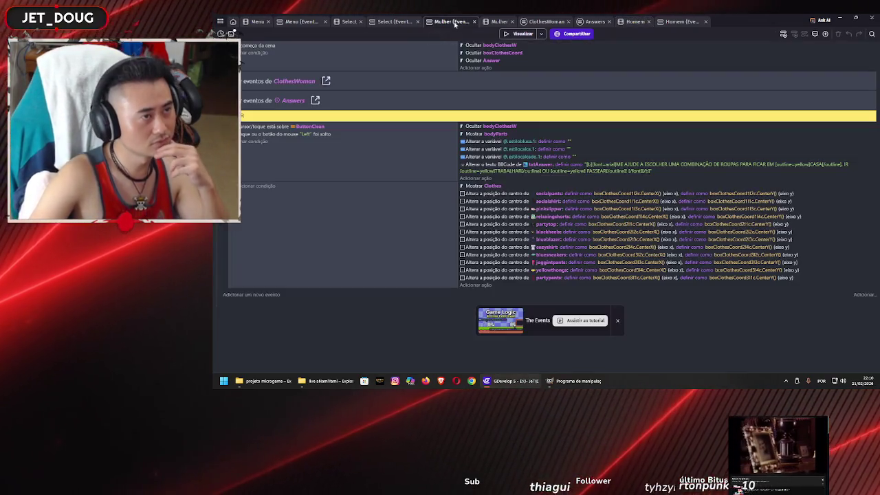
Step: Review the shoe exception conditions in the Answers events, then return to the Mulher scene
{"action": "left_click", "coordinate": [500, 21]}
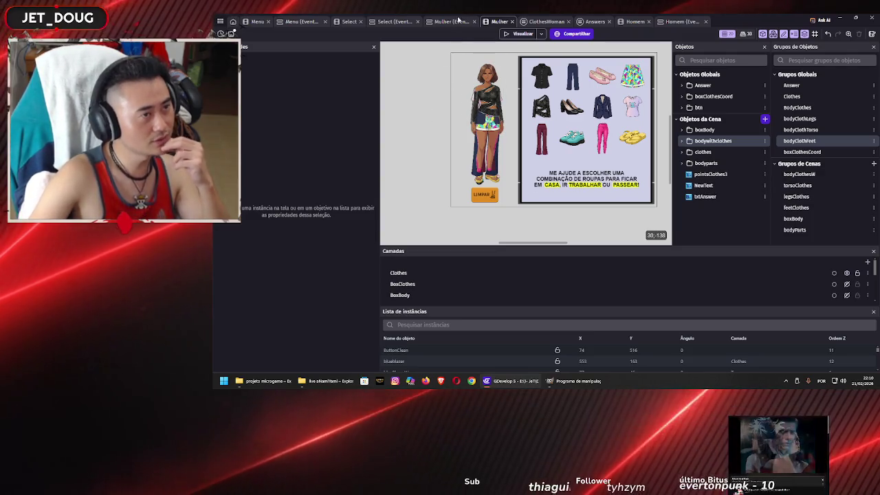
{"action": "left_click", "coordinate": [451, 22]}
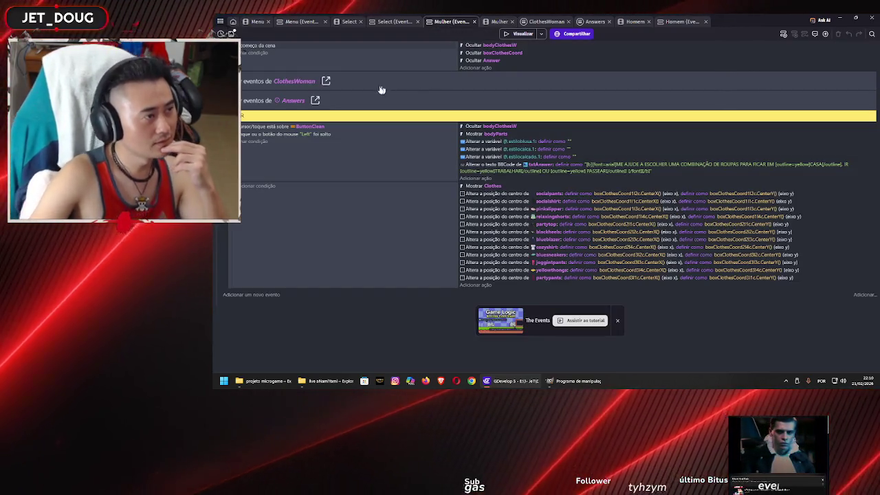
{"action": "left_click", "coordinate": [595, 22]}
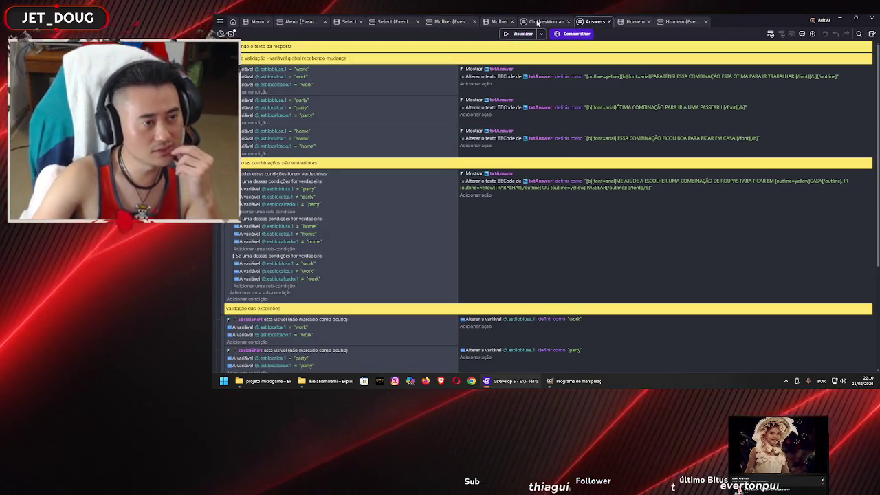
{"action": "scroll", "coordinate": [435, 217], "scroll_direction": "down", "scroll_amount": 5}
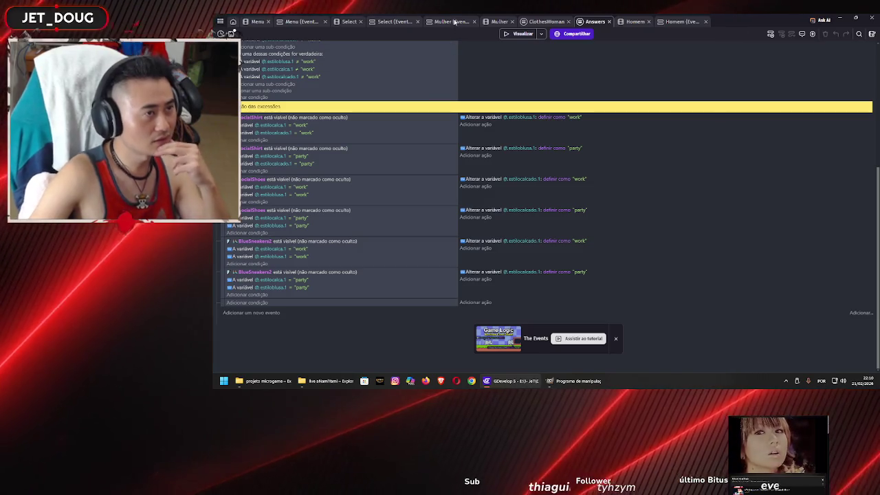
{"action": "left_click", "coordinate": [488, 30]}
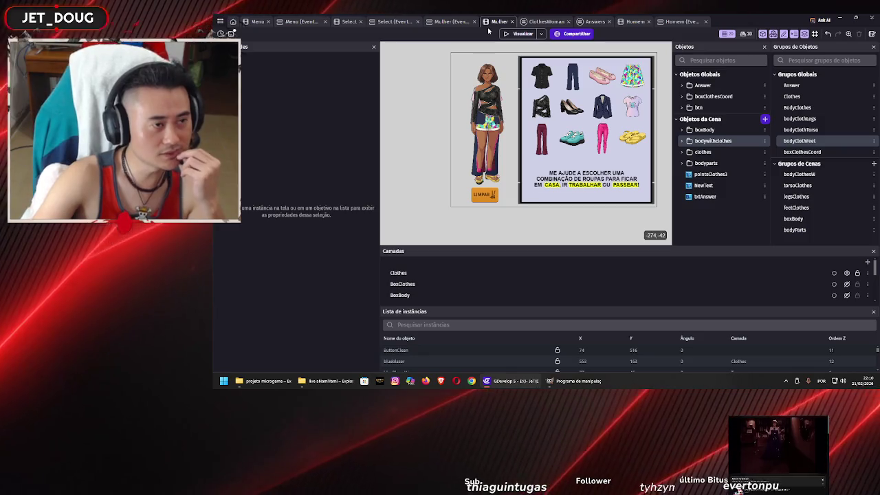
Step: Insert a new Sprite object using the socialshoesM1 image from masculino/calçados
{"action": "right_click", "coordinate": [418, 130]}
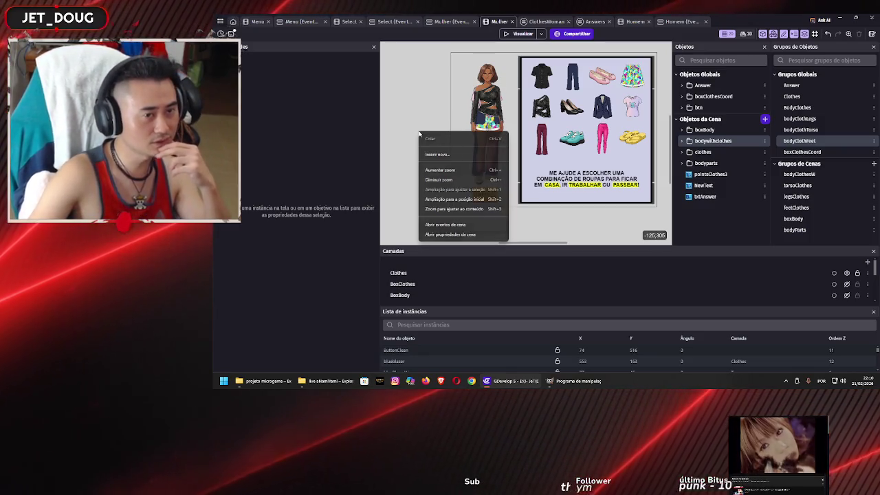
{"action": "left_click", "coordinate": [449, 155]}
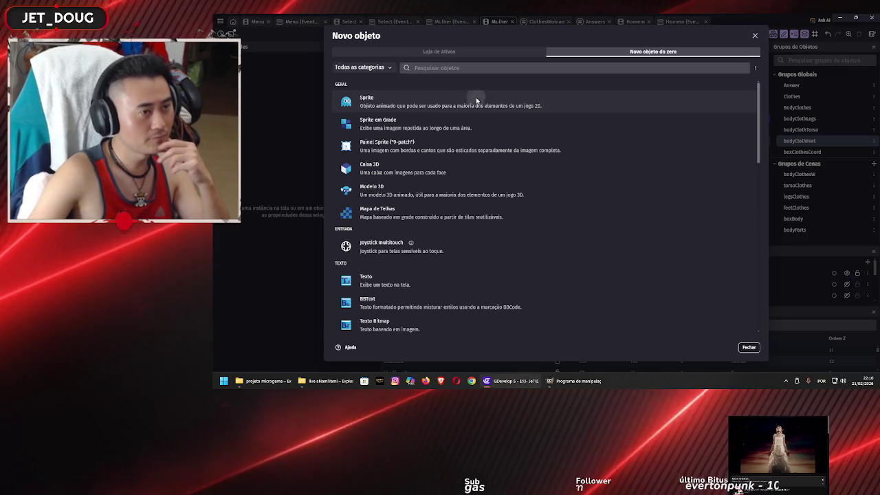
{"action": "left_click", "coordinate": [481, 103]}
{"action": "left_click", "coordinate": [569, 221]}
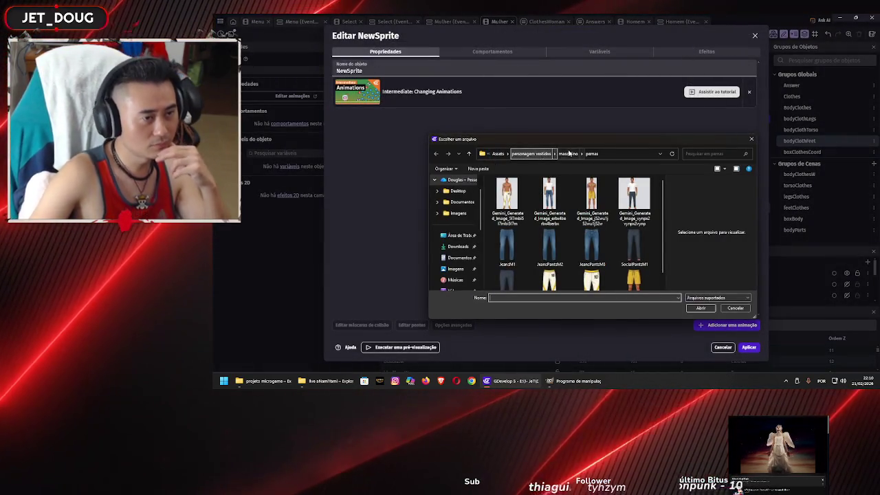
{"action": "left_click", "coordinate": [570, 154]}
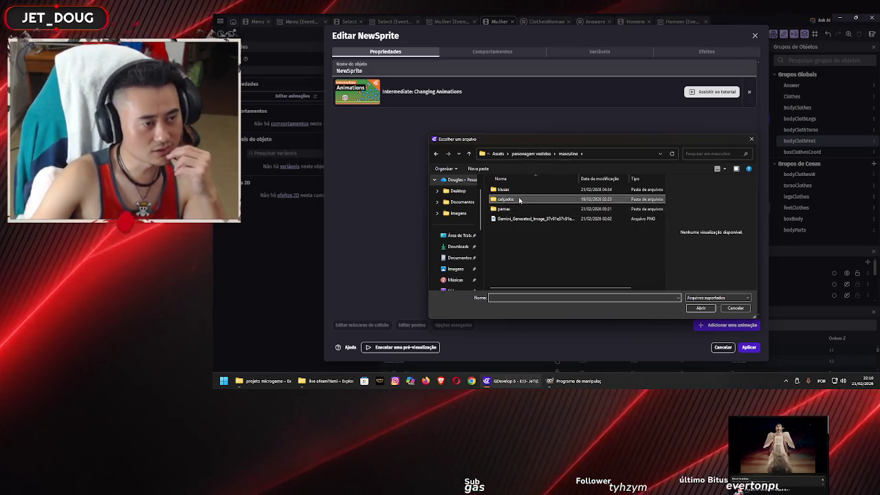
{"action": "double_click", "coordinate": [496, 199]}
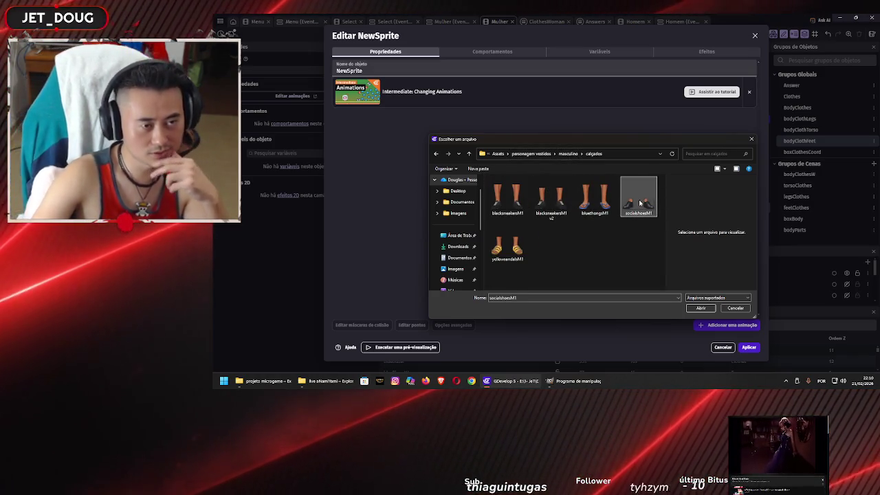
{"action": "left_click", "coordinate": [700, 308]}
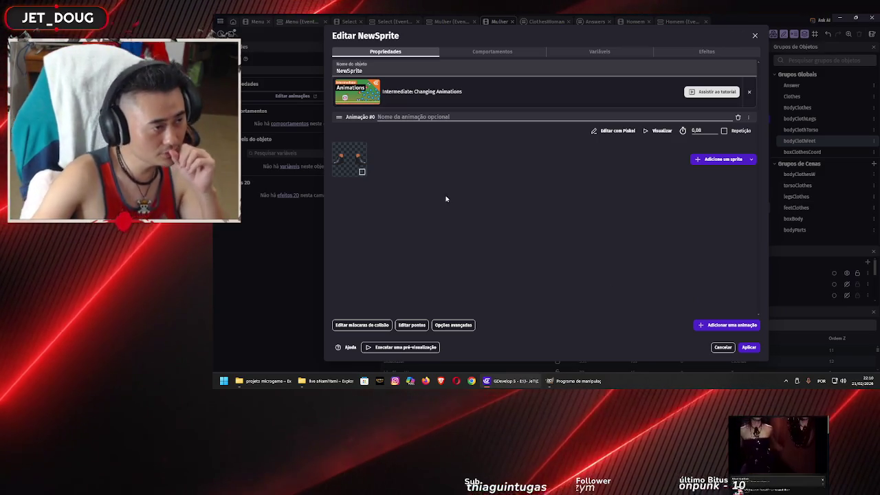
Step: Name the new shoe object SocielShoesM1 and apply
{"action": "double_click", "coordinate": [349, 71]}
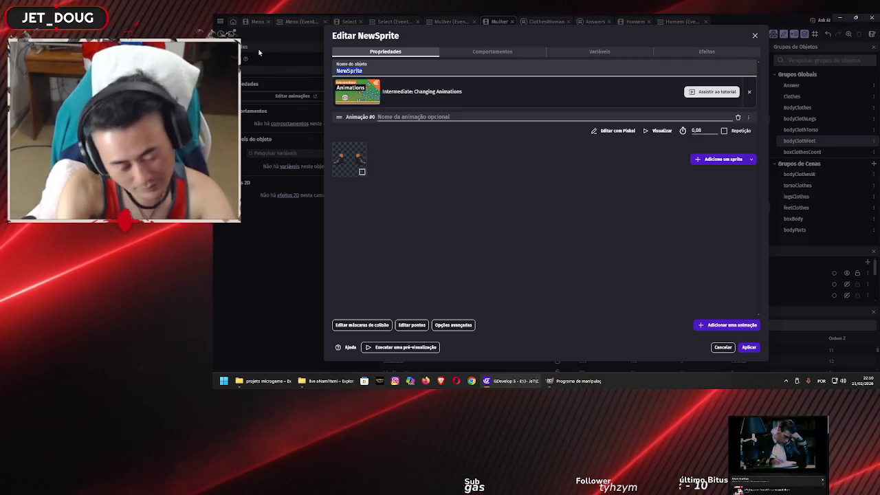
{"action": "type", "text": "SocielSgh"}
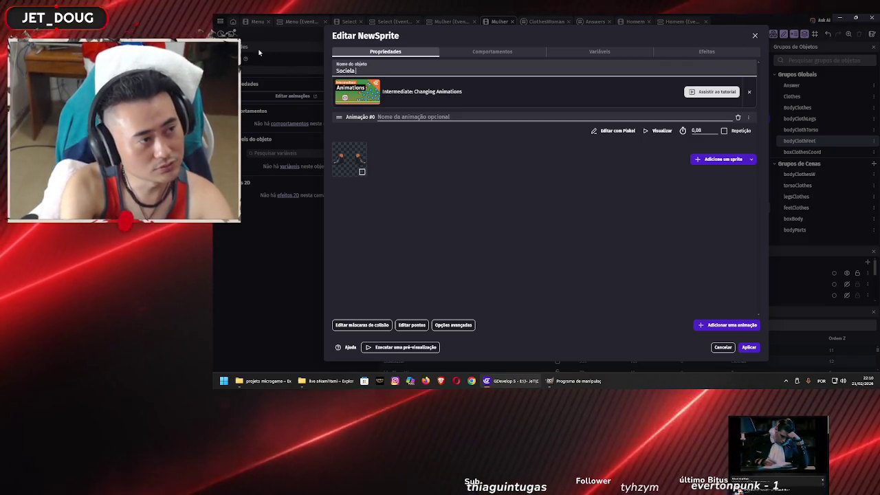
{"action": "type", "text": "oes"}
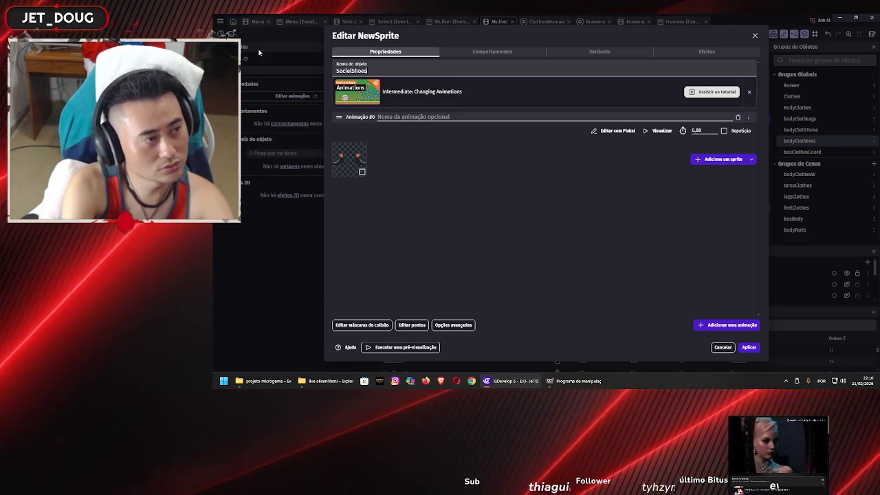
{"action": "type", "text": "M"}
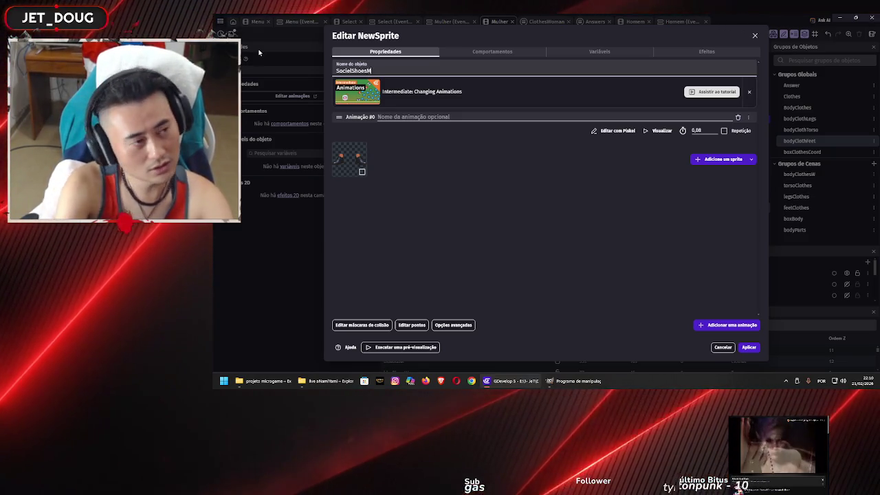
{"action": "left_click", "coordinate": [749, 347]}
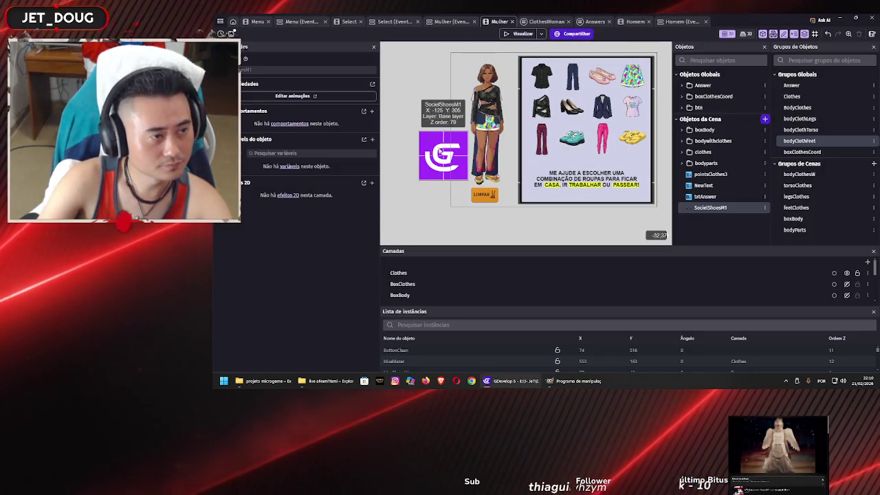
Step: Shrink the shoe instance on the Mulher canvas and test the scene in a preview
{"action": "double_click", "coordinate": [711, 207]}
{"action": "left_click", "coordinate": [749, 348]}
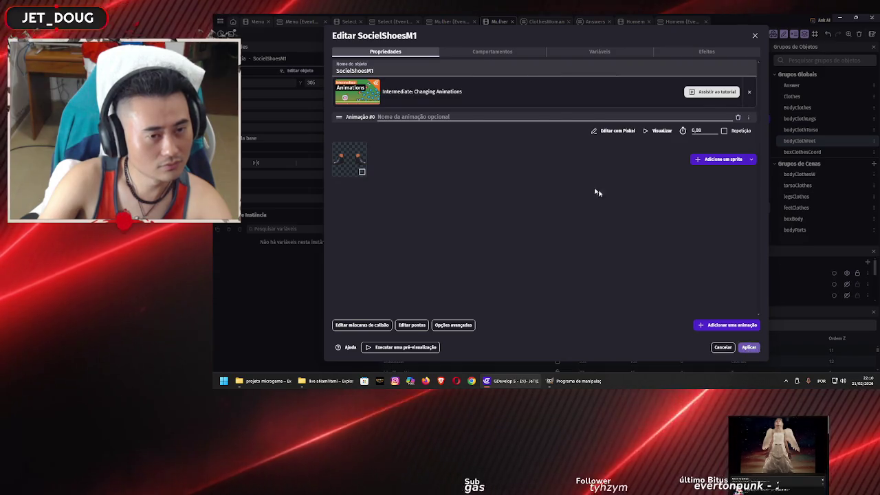
{"action": "left_click_drag", "start_coordinate": [519, 165], "coordinate": [407, 205]}
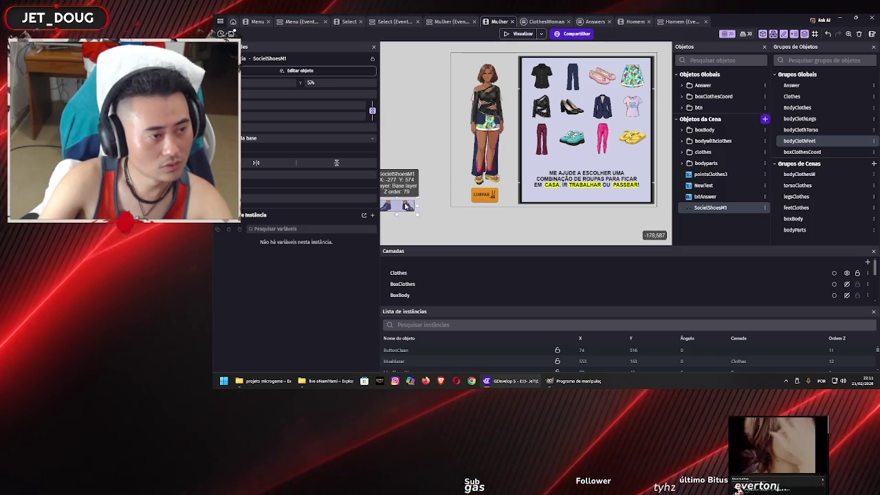
{"action": "left_click", "coordinate": [433, 165]}
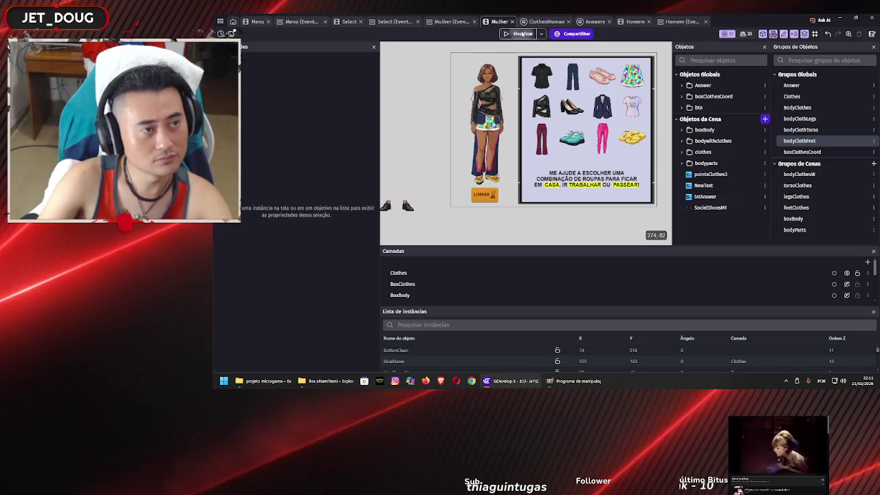
{"action": "left_click", "coordinate": [523, 33]}
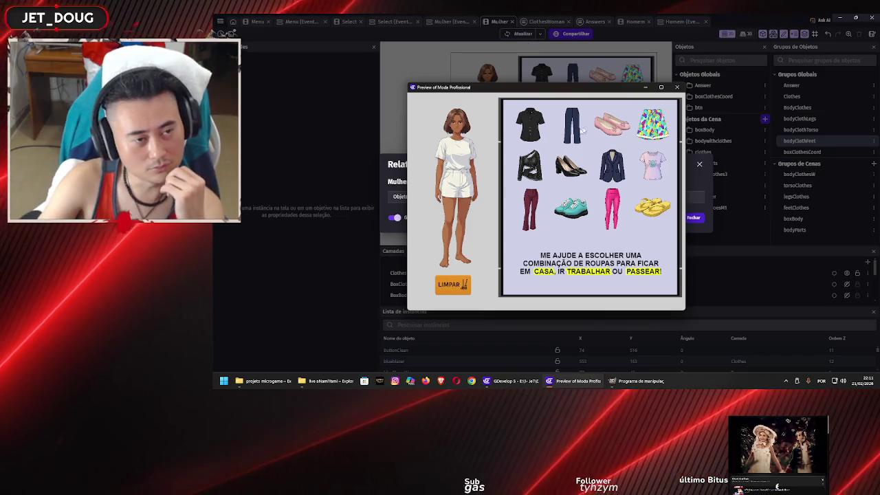
{"action": "left_click", "coordinate": [677, 86]}
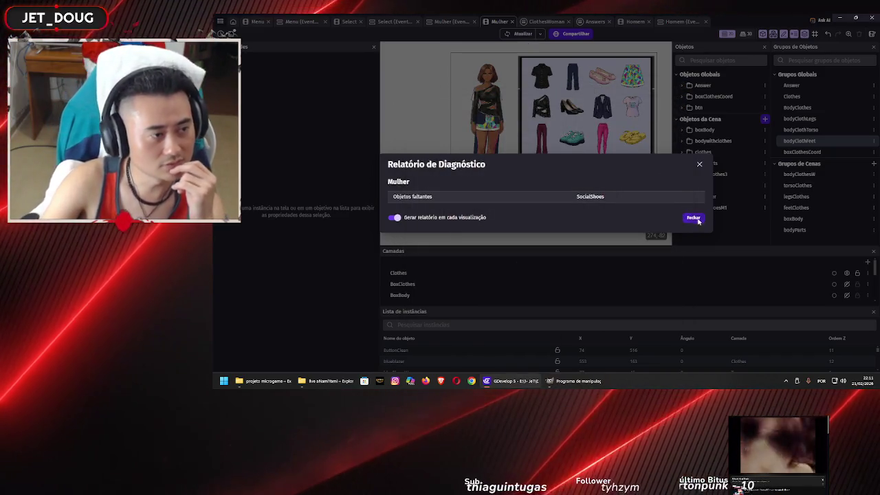
{"action": "left_click", "coordinate": [694, 218]}
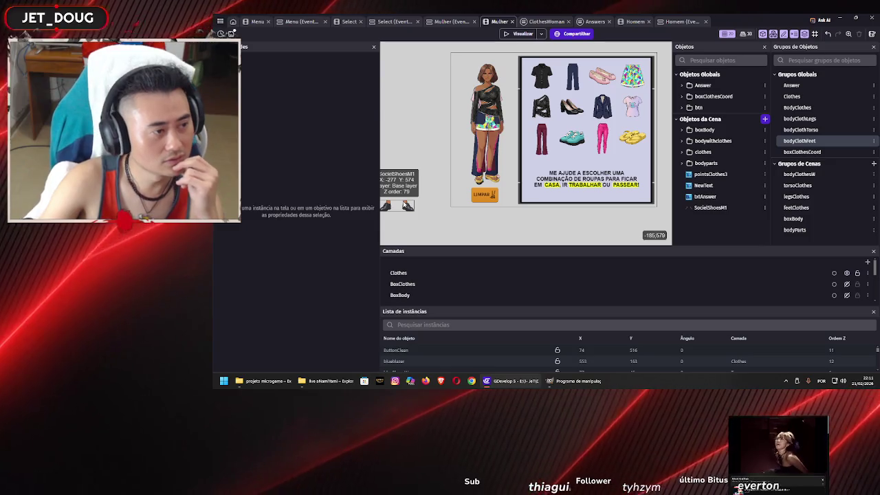
Step: Rename the shoe object to SocielShoes and delete its instance from the scene
{"action": "double_click", "coordinate": [395, 191]}
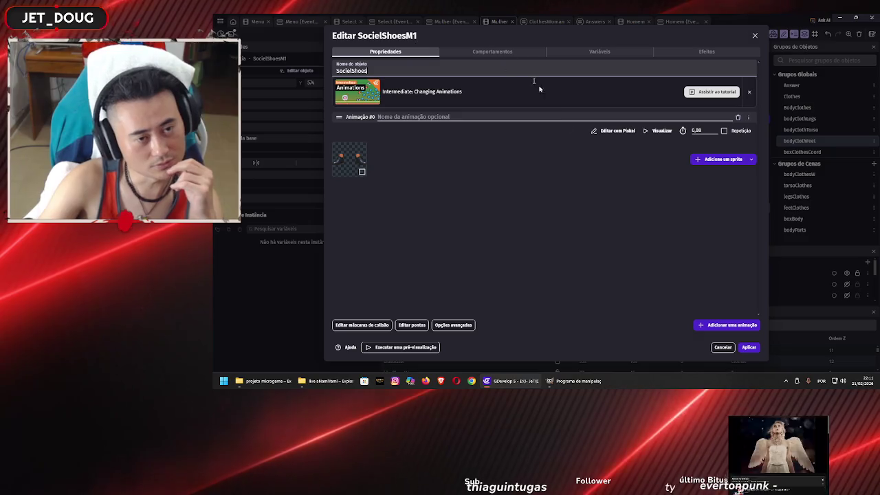
{"action": "left_click", "coordinate": [749, 348]}
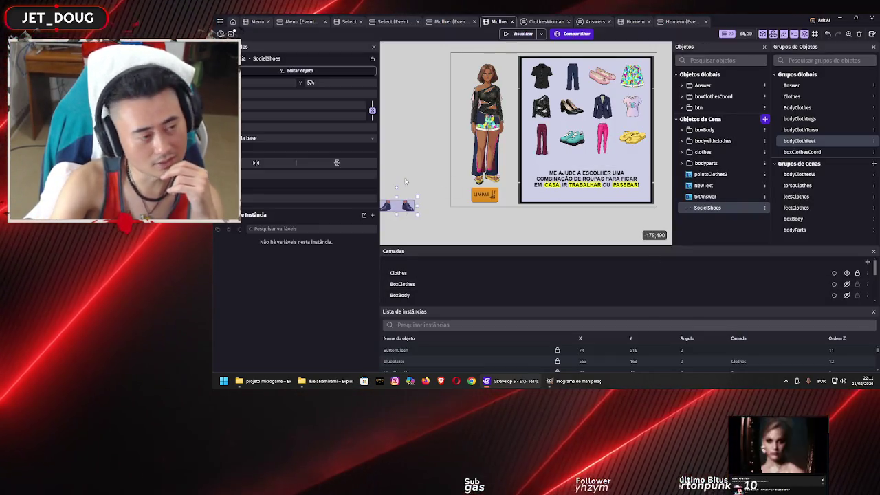
{"action": "key", "text": "Delete"}
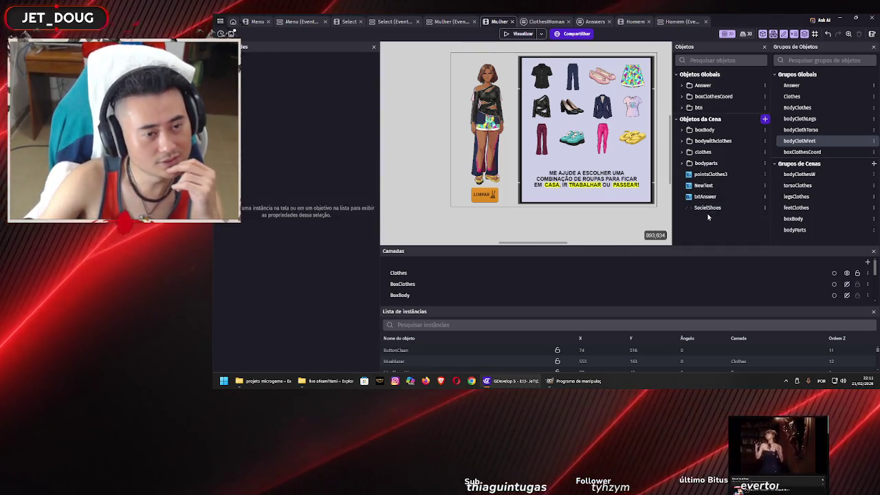
Step: Preview the game again, dismiss the diagnostic report, and select the SocialShoes object
{"action": "left_click", "coordinate": [524, 35]}
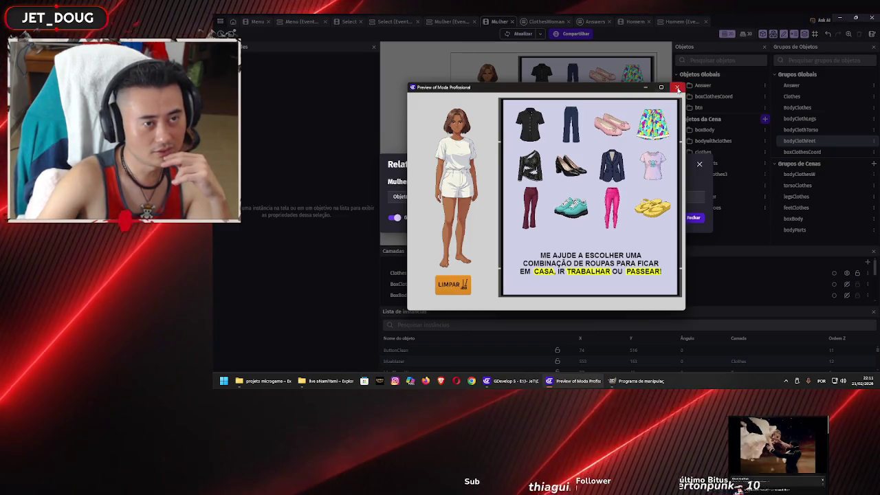
{"action": "left_click", "coordinate": [678, 88]}
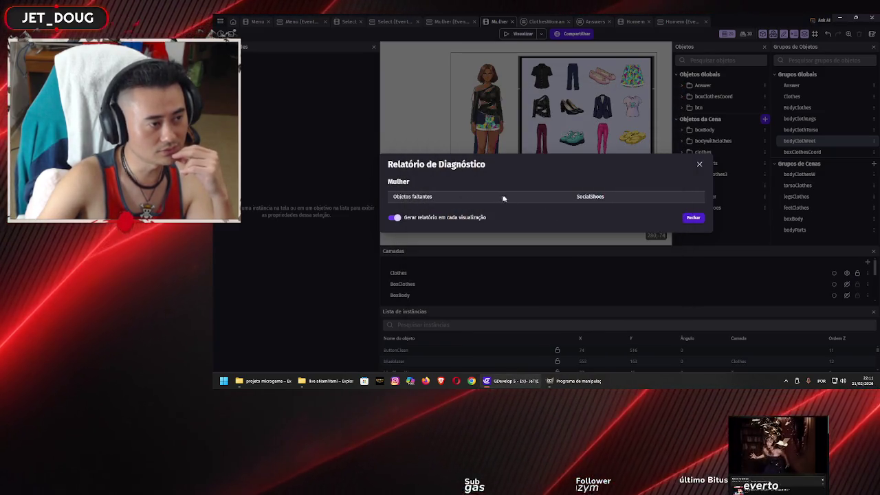
{"action": "left_click", "coordinate": [693, 218]}
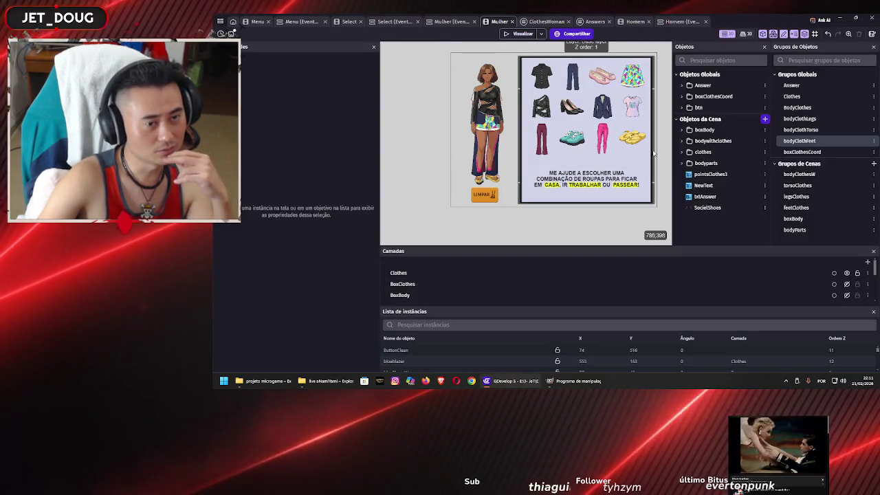
{"action": "left_click", "coordinate": [710, 208]}
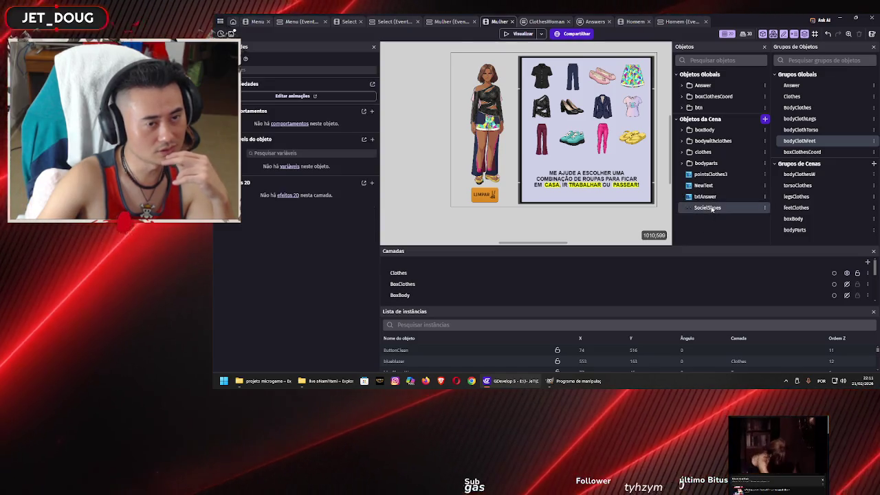
Step: Browse the bodywithclothes, boxClothesCoord and btn folders in the Objects panel
{"action": "left_click", "coordinate": [683, 141]}
{"action": "scroll", "coordinate": [713, 218], "scroll_direction": "down", "scroll_amount": 5}
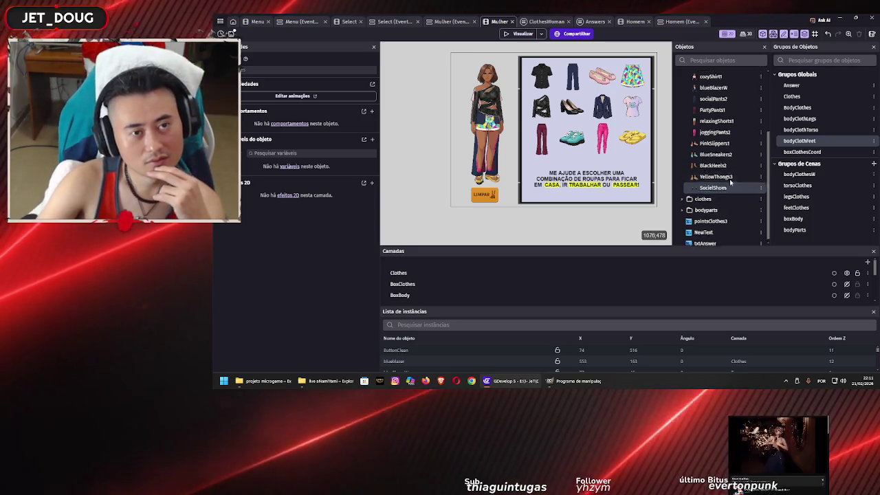
{"action": "scroll", "coordinate": [719, 179], "scroll_direction": "up", "scroll_amount": 5}
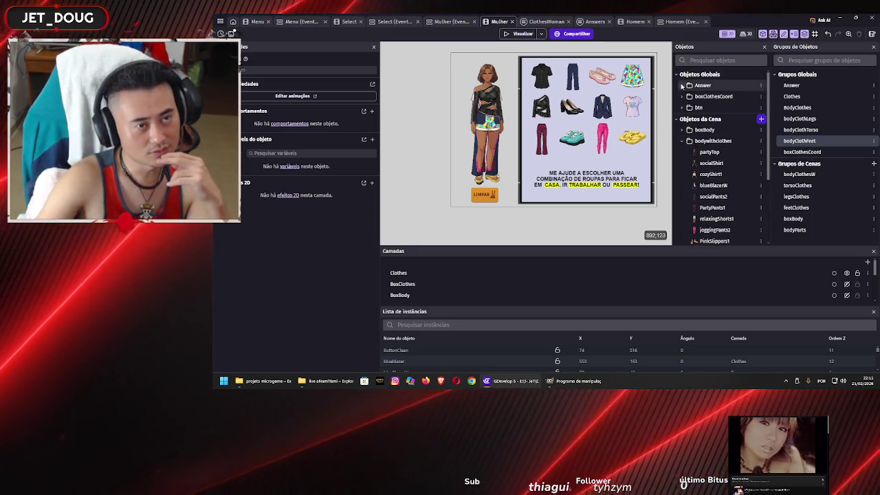
{"action": "left_click", "coordinate": [682, 86]}
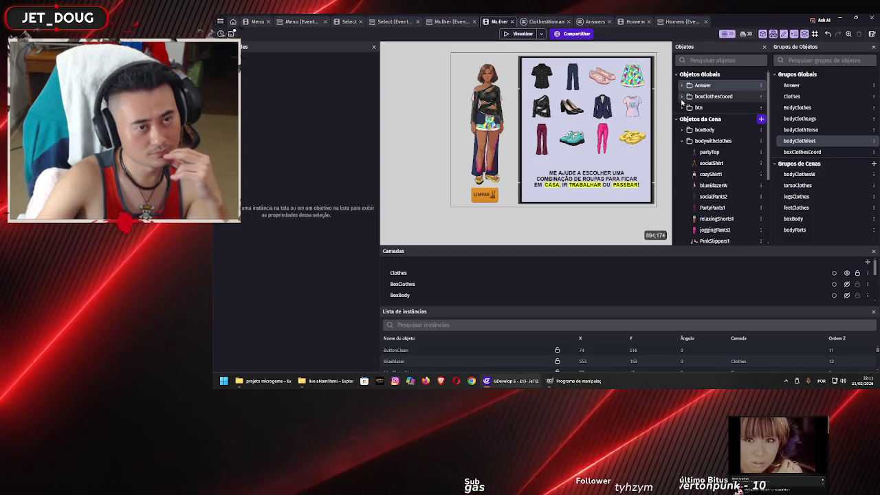
{"action": "left_click", "coordinate": [683, 98]}
{"action": "left_click", "coordinate": [682, 98]}
{"action": "left_click", "coordinate": [682, 108]}
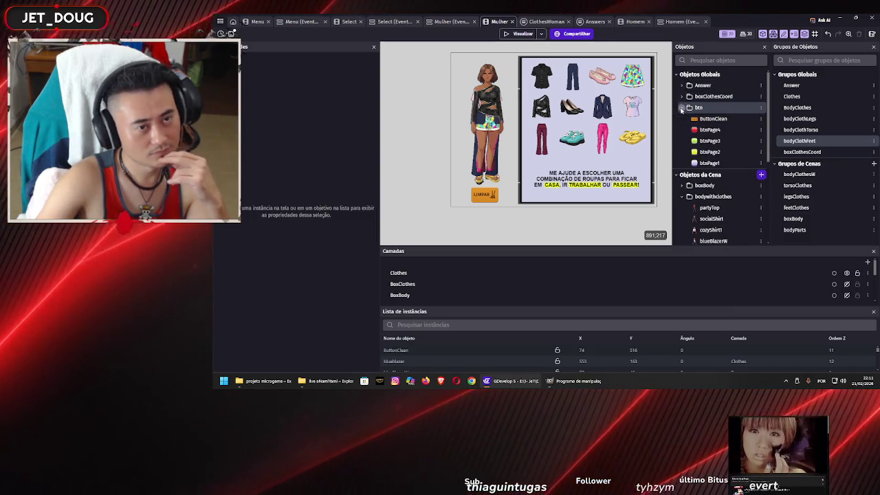
Step: In the bodyClothFeet group, add SocielShoes, remove SocialShoes, and apply
{"action": "double_click", "coordinate": [801, 141]}
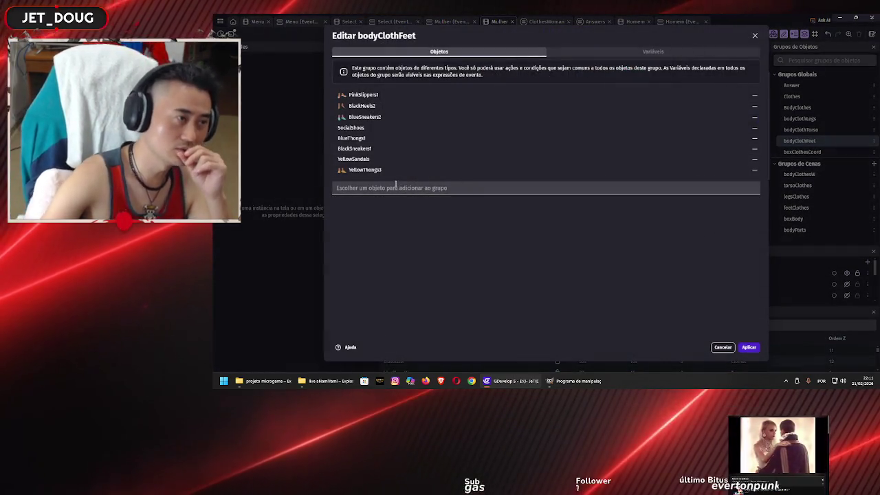
{"action": "left_click", "coordinate": [395, 187]}
{"action": "scroll", "coordinate": [398, 261], "scroll_direction": "down", "scroll_amount": 2}
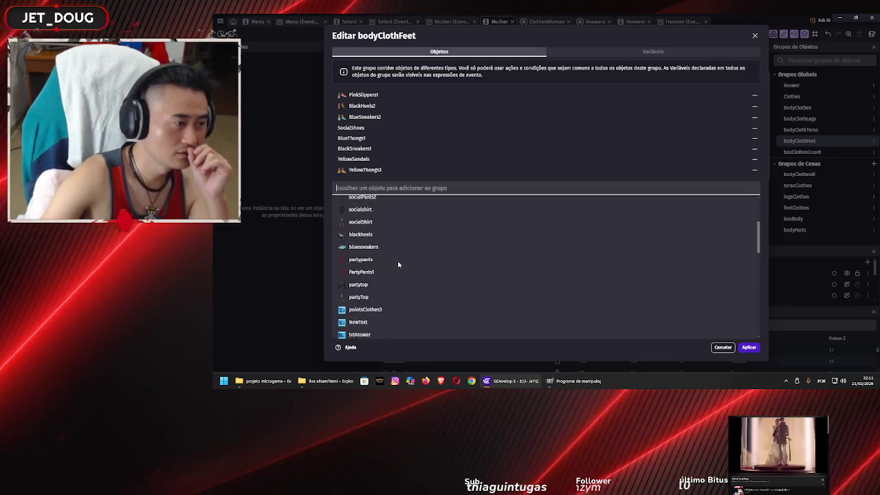
{"action": "scroll", "coordinate": [398, 258], "scroll_direction": "down", "scroll_amount": 1}
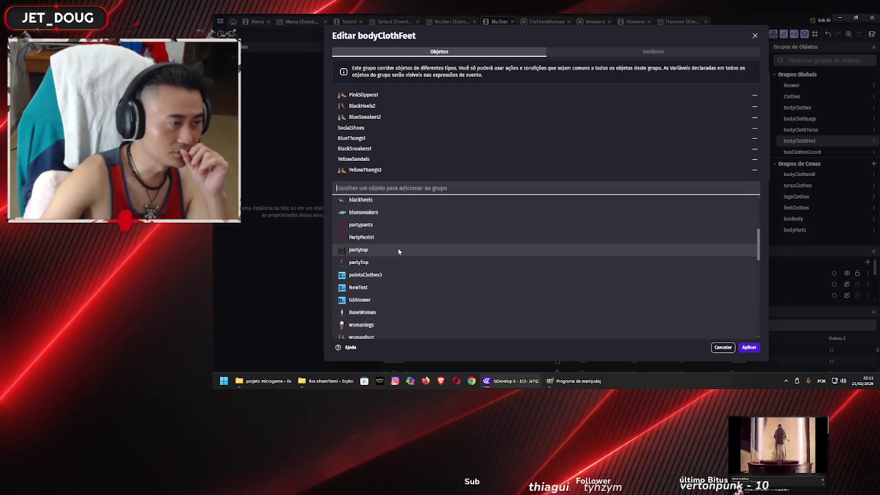
{"action": "scroll", "coordinate": [399, 250], "scroll_direction": "down", "scroll_amount": 4}
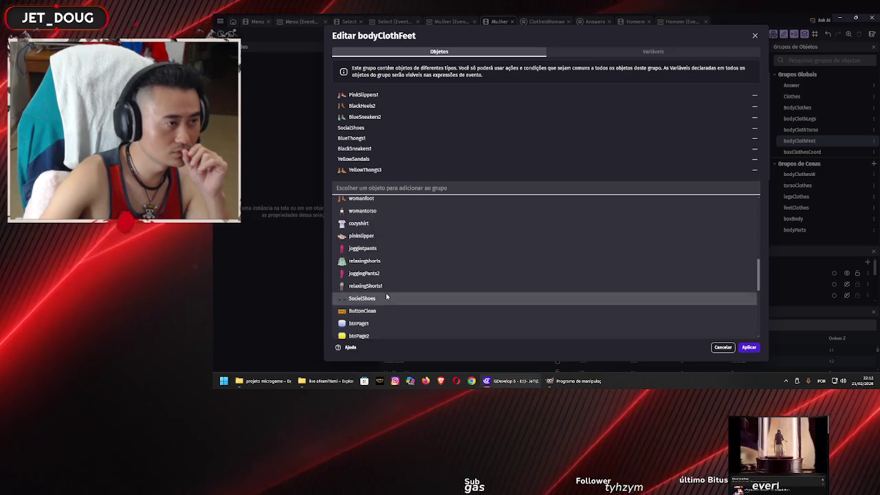
{"action": "left_click", "coordinate": [386, 298]}
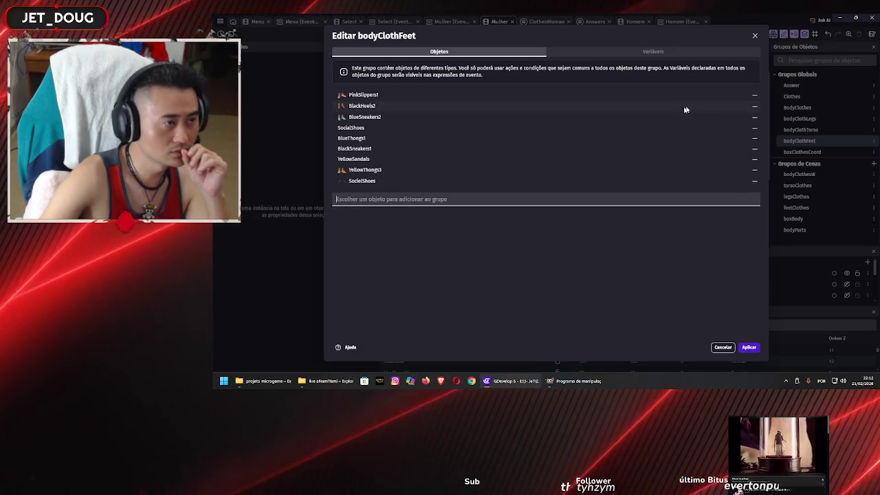
{"action": "left_click", "coordinate": [756, 127]}
{"action": "left_click", "coordinate": [749, 348]}
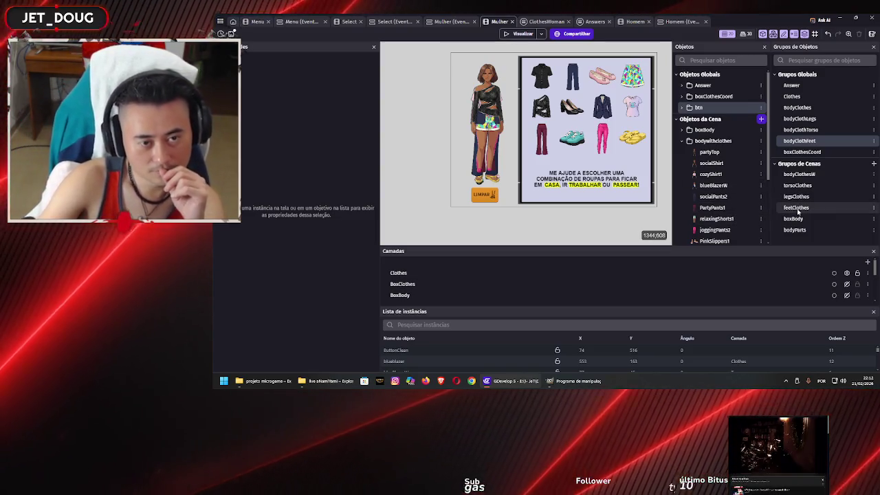
{"action": "double_click", "coordinate": [797, 208]}
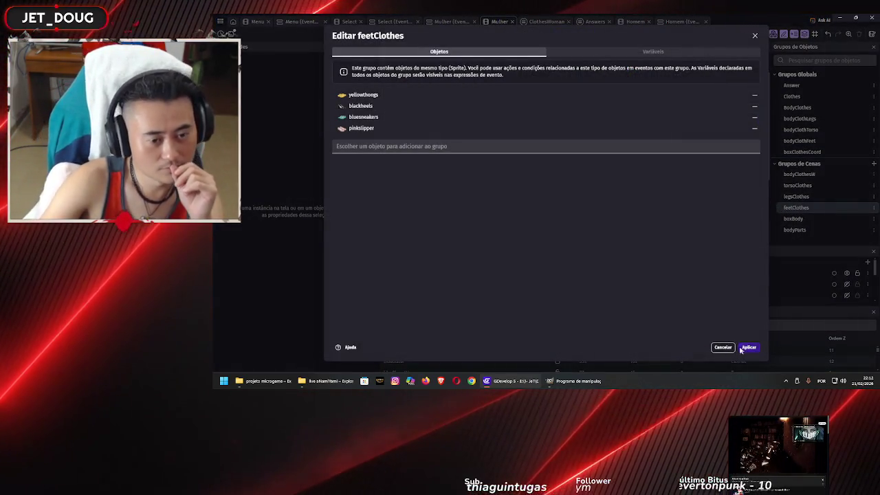
{"action": "left_click", "coordinate": [743, 349]}
{"action": "double_click", "coordinate": [799, 175]}
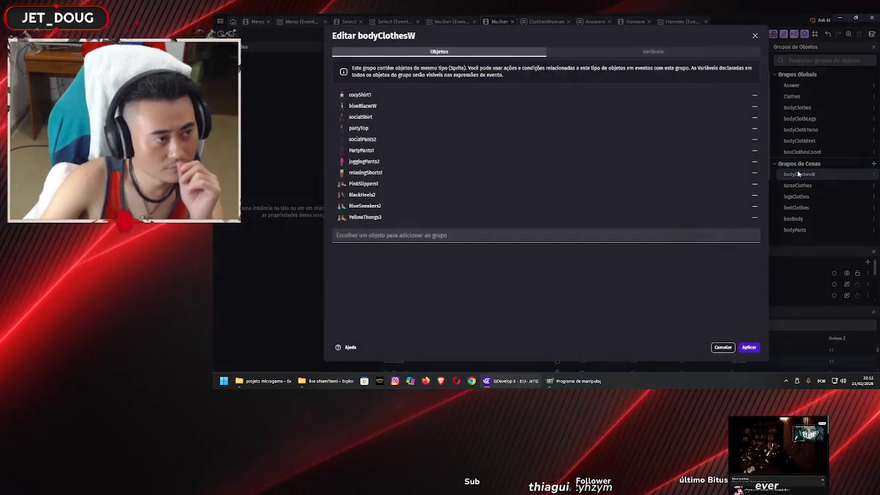
{"action": "left_click", "coordinate": [746, 348]}
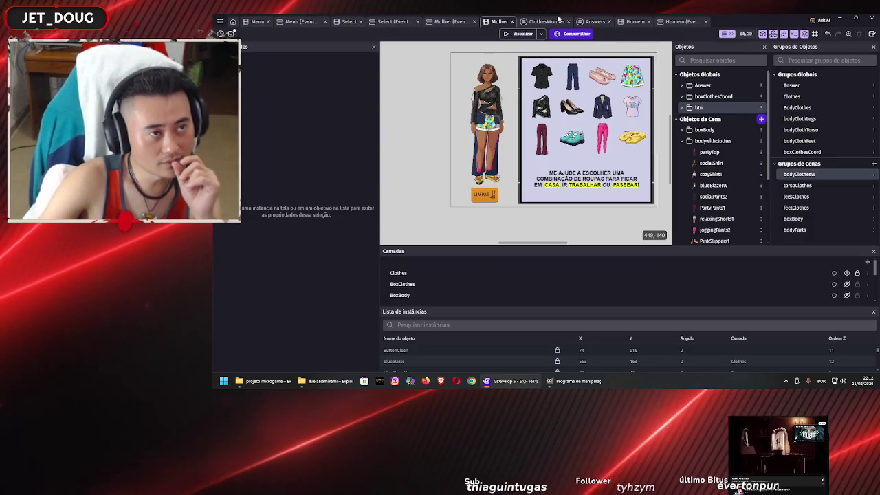
{"action": "left_click", "coordinate": [547, 22]}
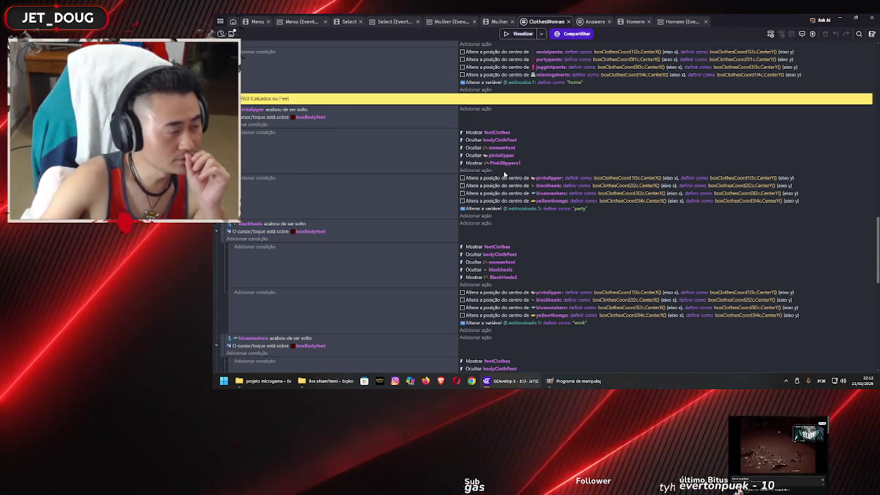
{"action": "scroll", "coordinate": [505, 182], "scroll_direction": "down", "scroll_amount": 5}
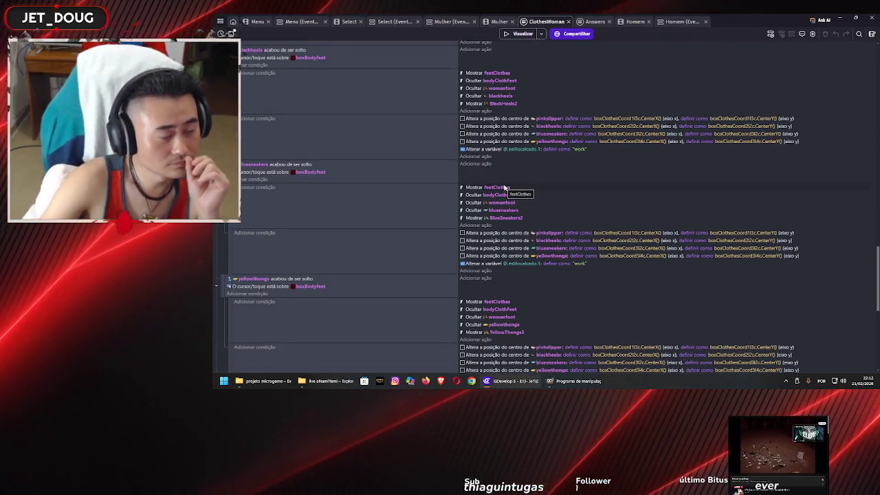
{"action": "scroll", "coordinate": [505, 186], "scroll_direction": "down", "scroll_amount": 2}
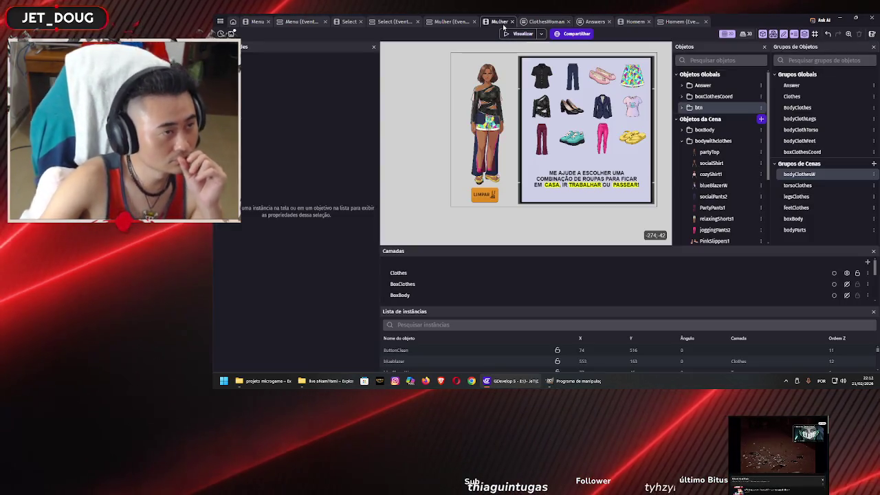
{"action": "left_click", "coordinate": [504, 26]}
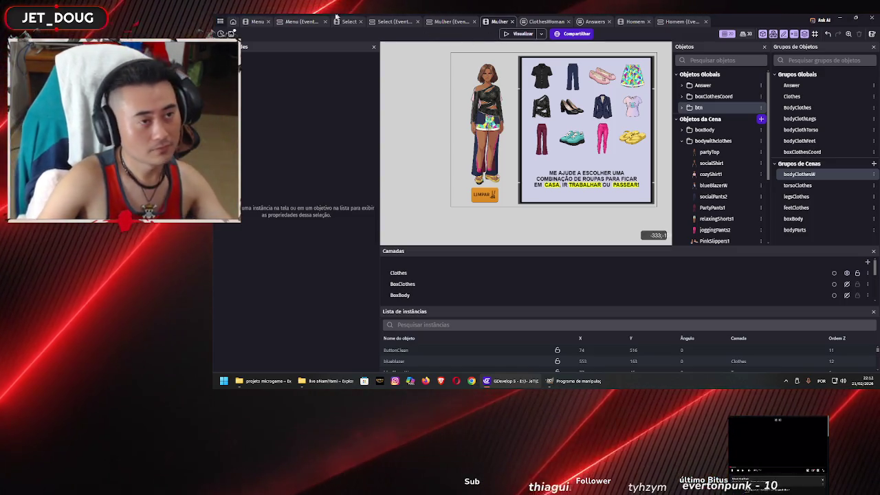
Step: Preview the game, move its window aside, dismiss the diagnostic report, and select bodyClothFeet
{"action": "left_click", "coordinate": [512, 34]}
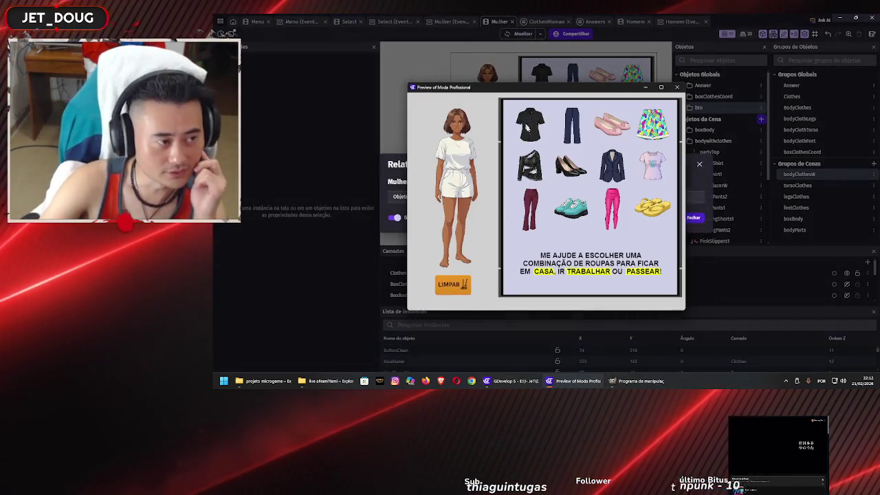
{"action": "left_click_drag", "start_coordinate": [615, 87], "coordinate": [738, 56]}
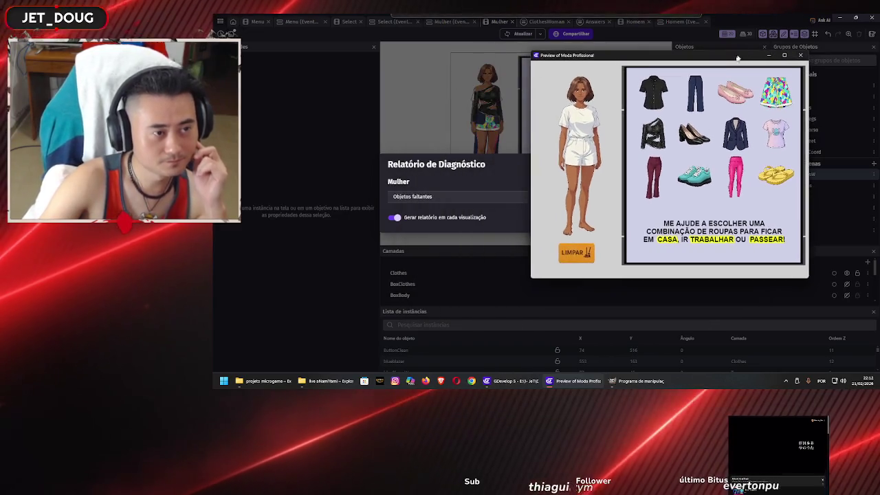
{"action": "left_click", "coordinate": [497, 159]}
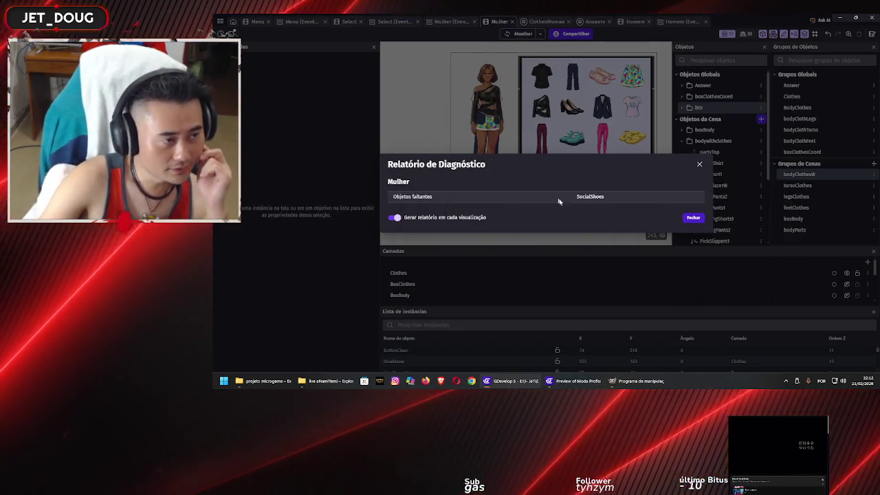
{"action": "left_click", "coordinate": [692, 218]}
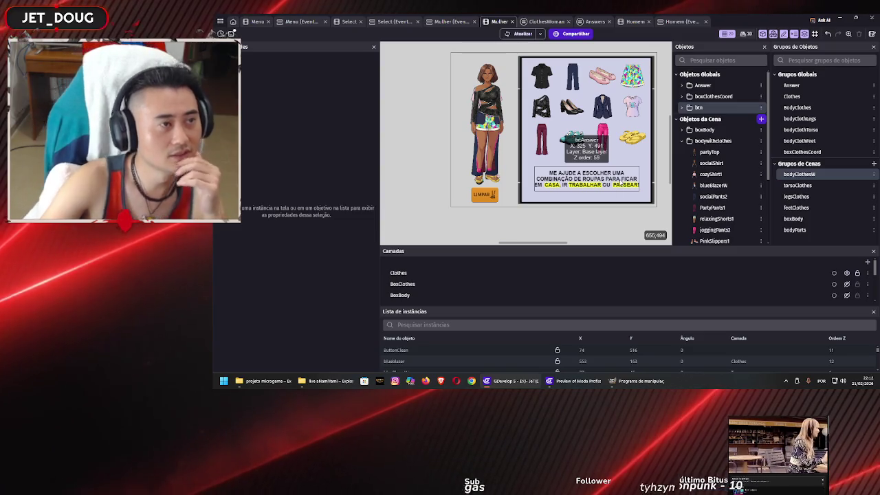
{"action": "left_click", "coordinate": [806, 142]}
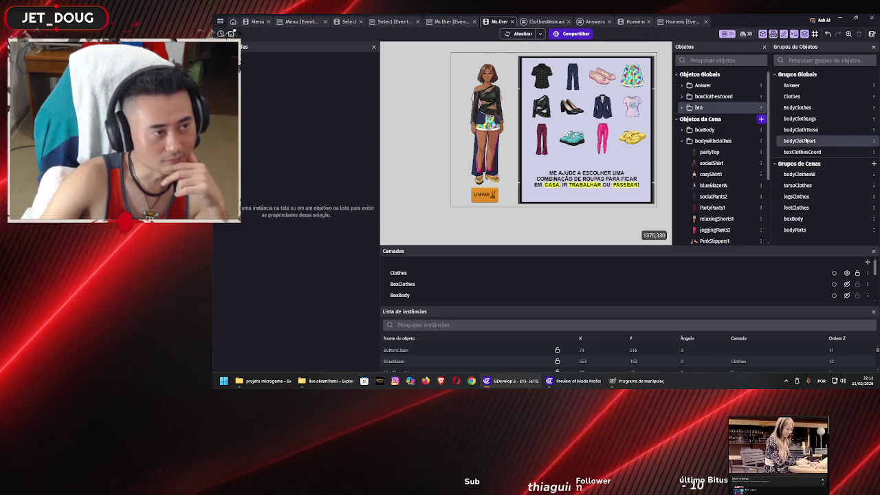
Step: Change the object name SocielShoes to SocialShoes by swapping 'e' for 'a', then reopen bodyClothFeet
{"action": "double_click", "coordinate": [806, 141]}
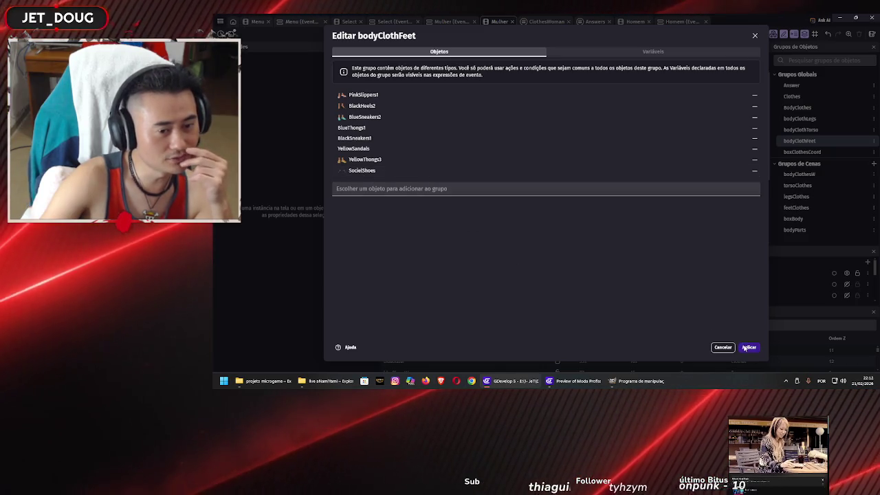
{"action": "left_click", "coordinate": [722, 348]}
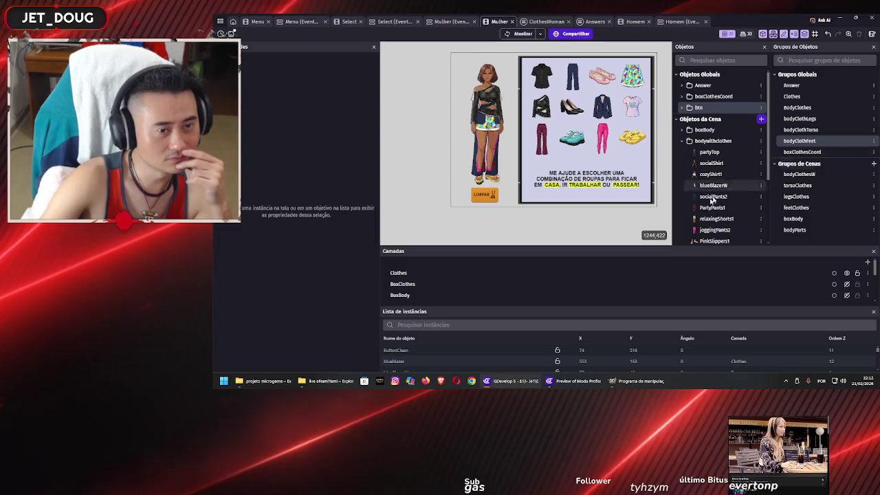
{"action": "scroll", "coordinate": [710, 210], "scroll_direction": "down", "scroll_amount": 2}
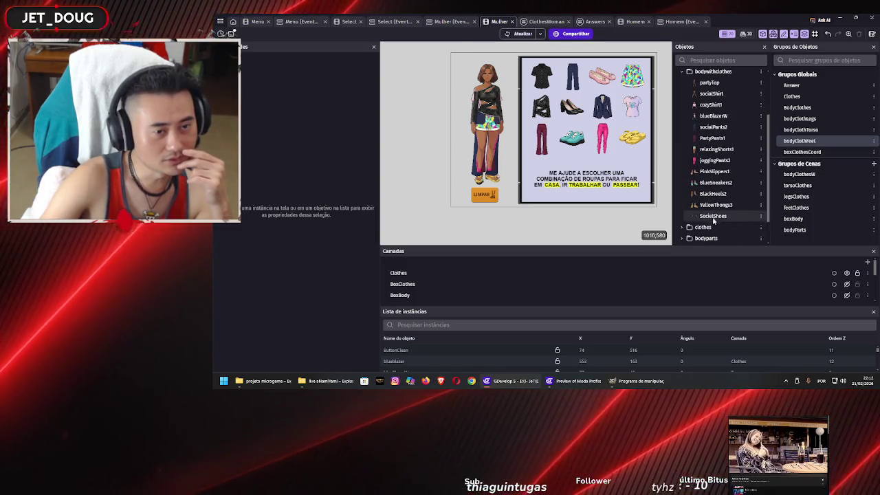
{"action": "double_click", "coordinate": [713, 216]}
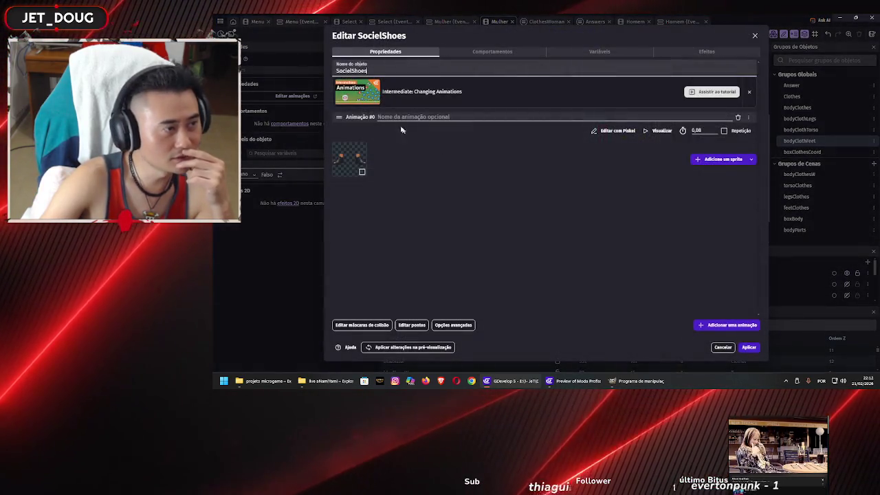
{"action": "left_click", "coordinate": [346, 70]}
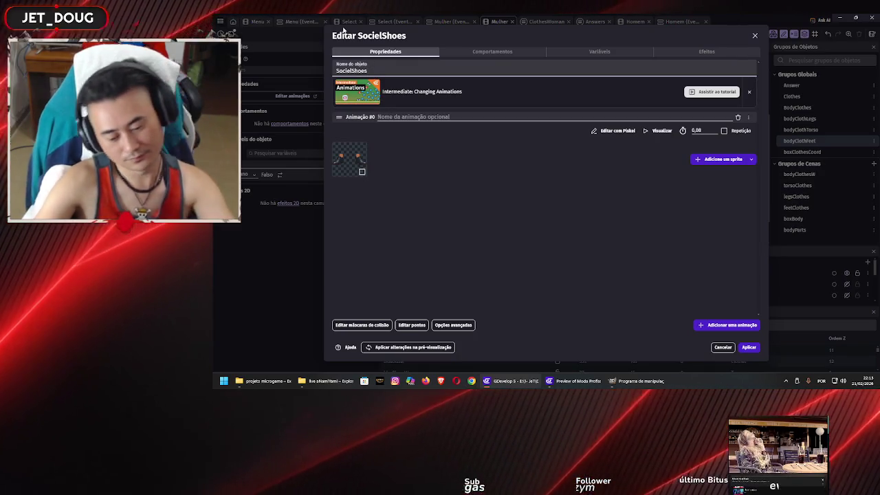
{"action": "key", "text": "BackSpace"}
{"action": "type", "text": "a"}
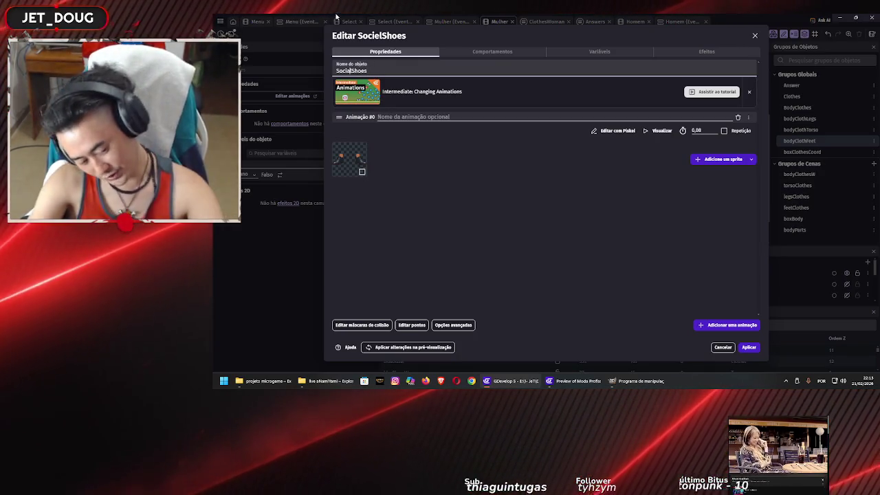
{"action": "left_click", "coordinate": [749, 347]}
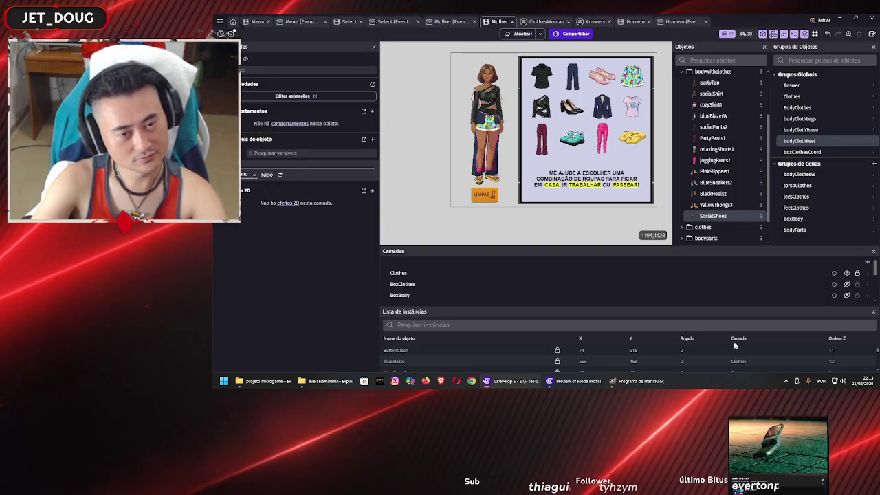
{"action": "double_click", "coordinate": [798, 141]}
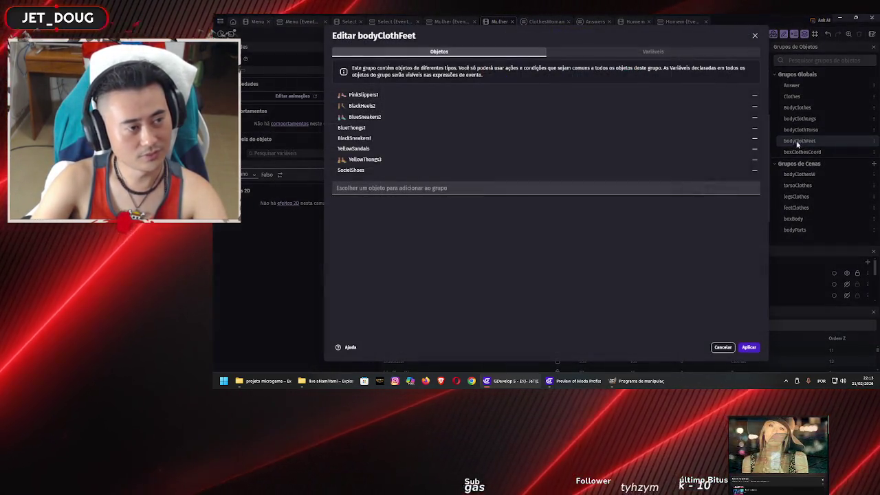
Step: In bodyClothFeet, replace SocielShoes with SocialShoes, undoing an accidental relaxingShorts1 addition
{"action": "left_click", "coordinate": [748, 172]}
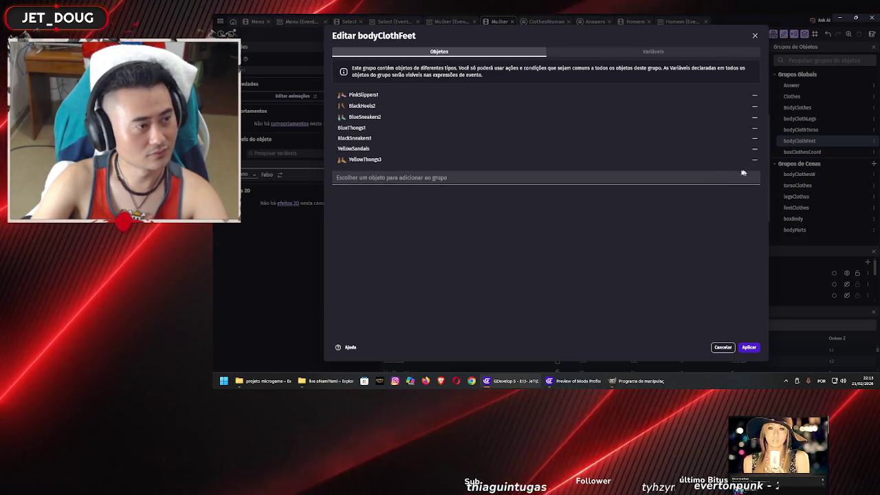
{"action": "left_click", "coordinate": [460, 180]}
{"action": "scroll", "coordinate": [419, 262], "scroll_direction": "down", "scroll_amount": 5}
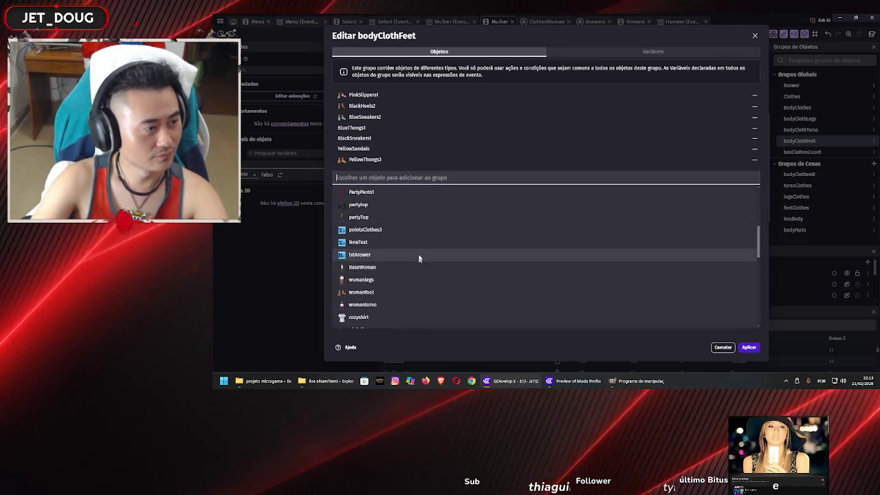
{"action": "scroll", "coordinate": [419, 240], "scroll_direction": "down", "scroll_amount": 3}
{"action": "left_click", "coordinate": [415, 242]}
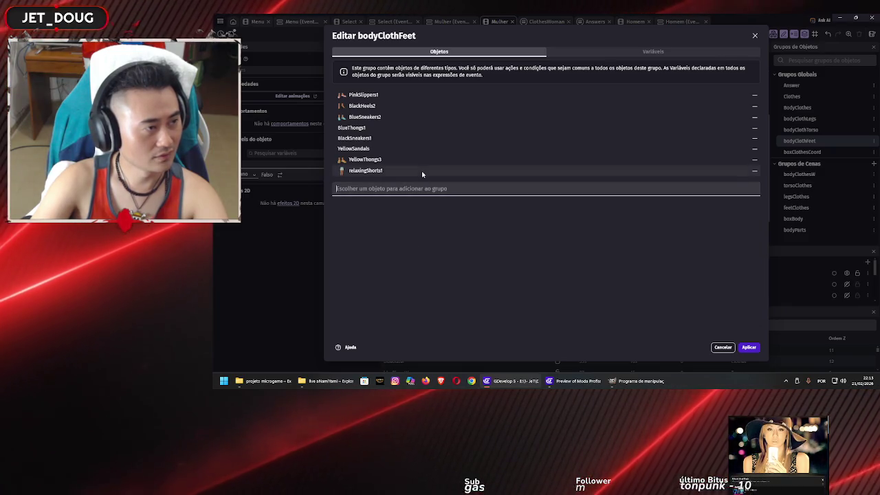
{"action": "left_click", "coordinate": [754, 171]}
{"action": "left_click", "coordinate": [487, 180]}
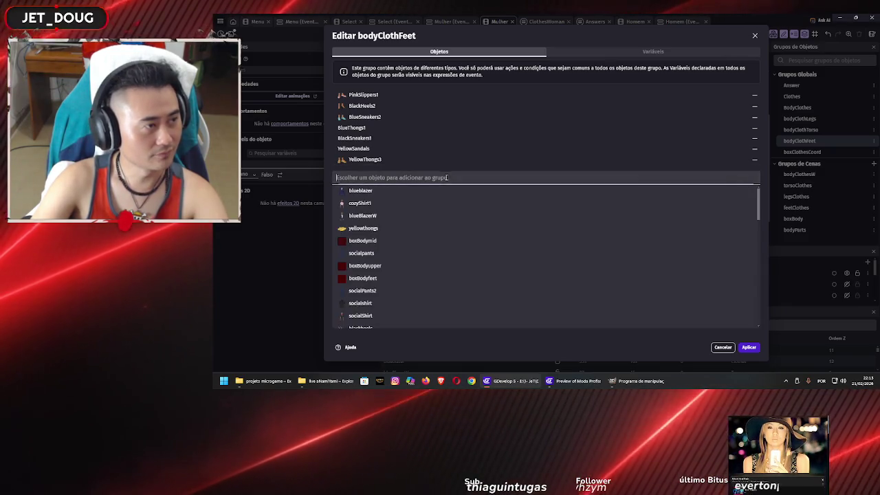
{"action": "scroll", "coordinate": [368, 320], "scroll_direction": "down", "scroll_amount": 5}
{"action": "scroll", "coordinate": [375, 303], "scroll_direction": "down", "scroll_amount": 1}
{"action": "scroll", "coordinate": [395, 233], "scroll_direction": "up", "scroll_amount": 3}
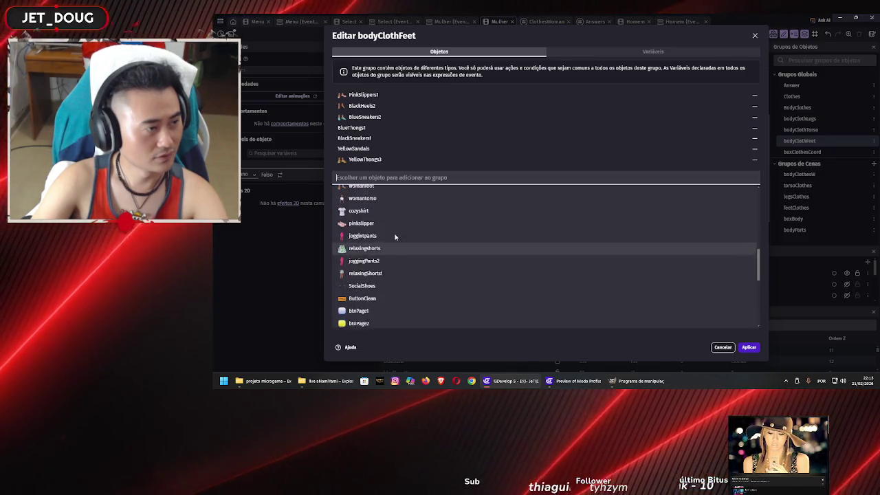
{"action": "left_click", "coordinate": [403, 287]}
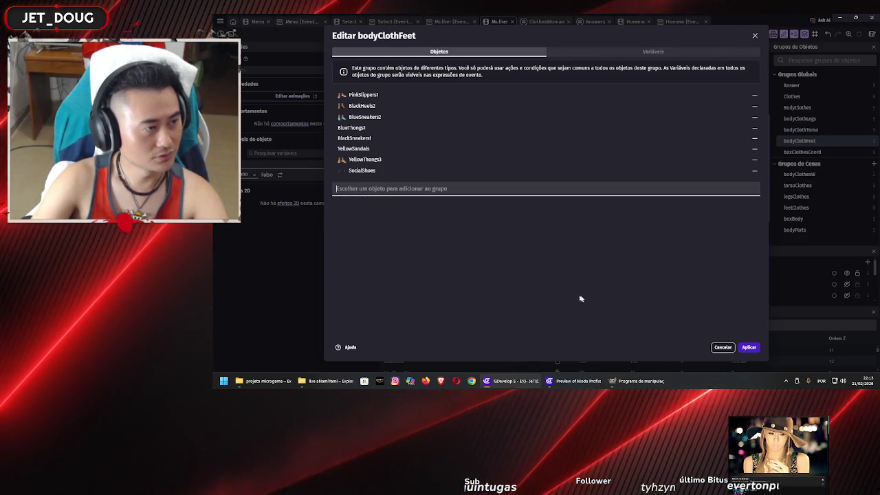
{"action": "left_click", "coordinate": [749, 348]}
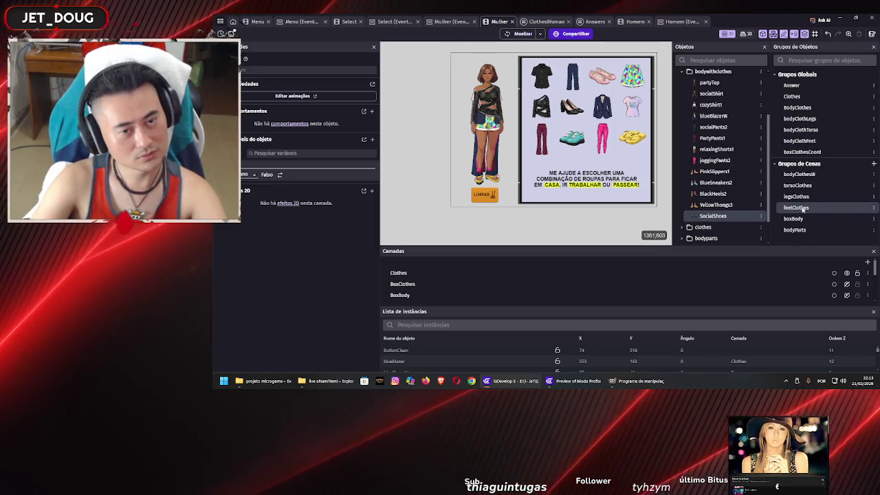
Step: Check the member lists of the feetClothes and bodyClothesW groups
{"action": "double_click", "coordinate": [798, 207]}
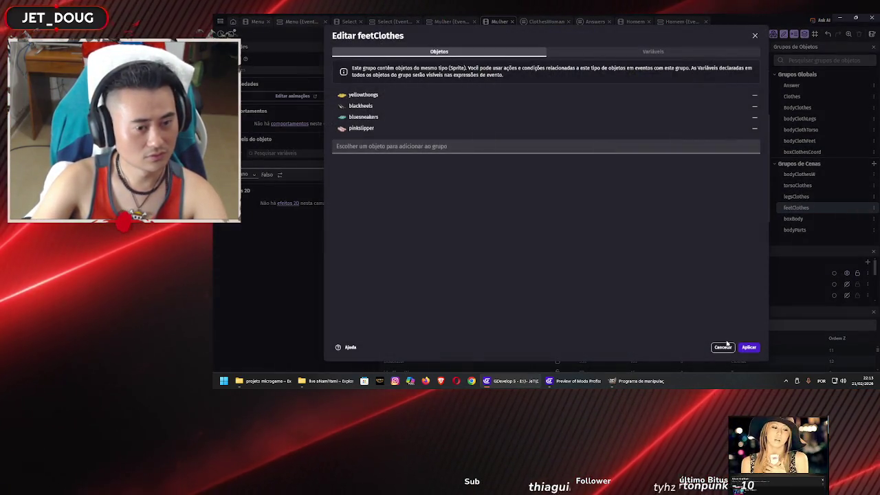
{"action": "left_click", "coordinate": [749, 347]}
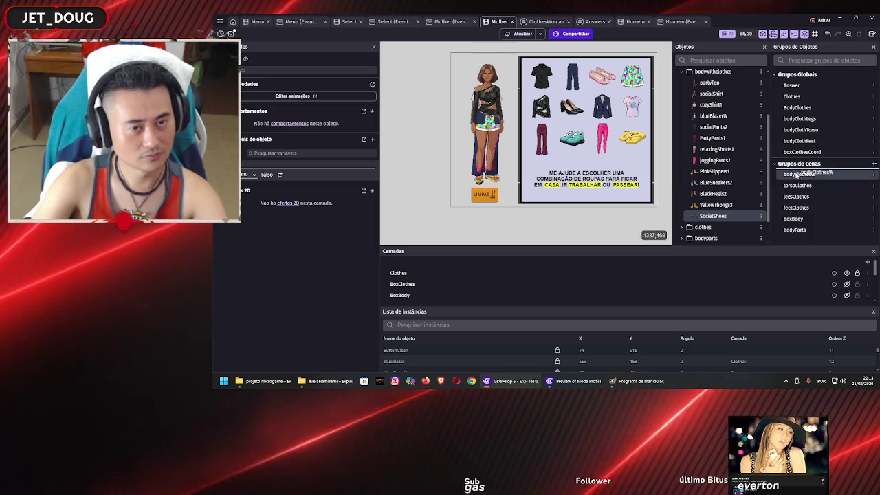
{"action": "double_click", "coordinate": [798, 174]}
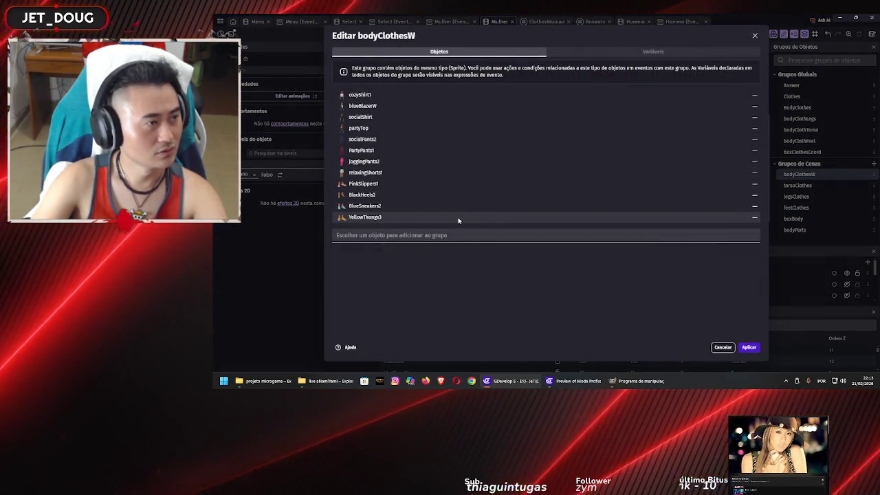
{"action": "left_click", "coordinate": [746, 348]}
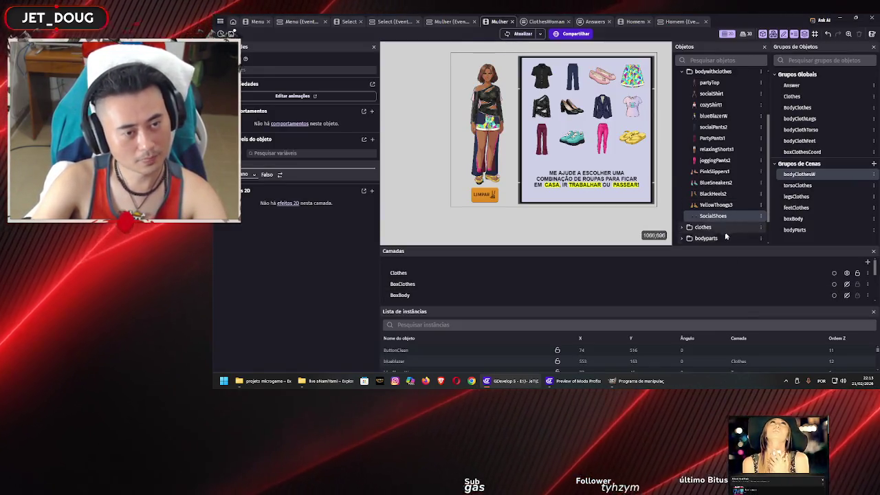
Step: Launch a preview, close it, and start a fresh one
{"action": "left_click", "coordinate": [515, 36]}
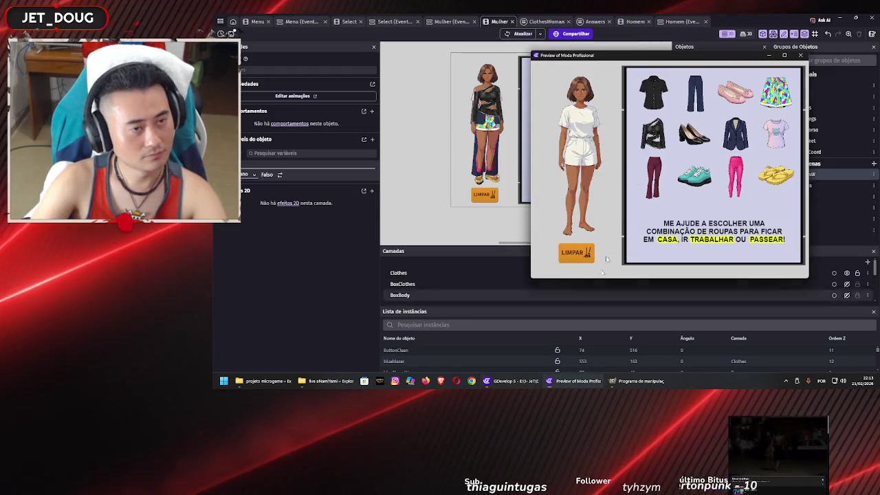
{"action": "left_click", "coordinate": [799, 57]}
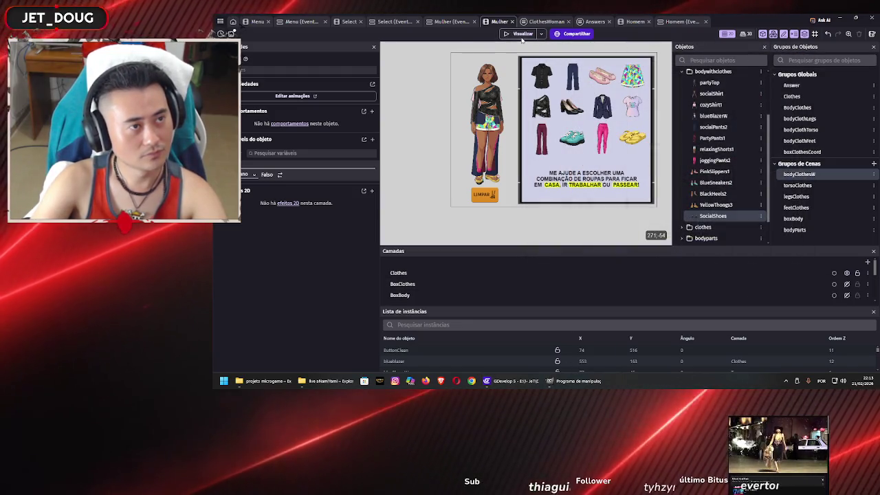
{"action": "left_click", "coordinate": [522, 37]}
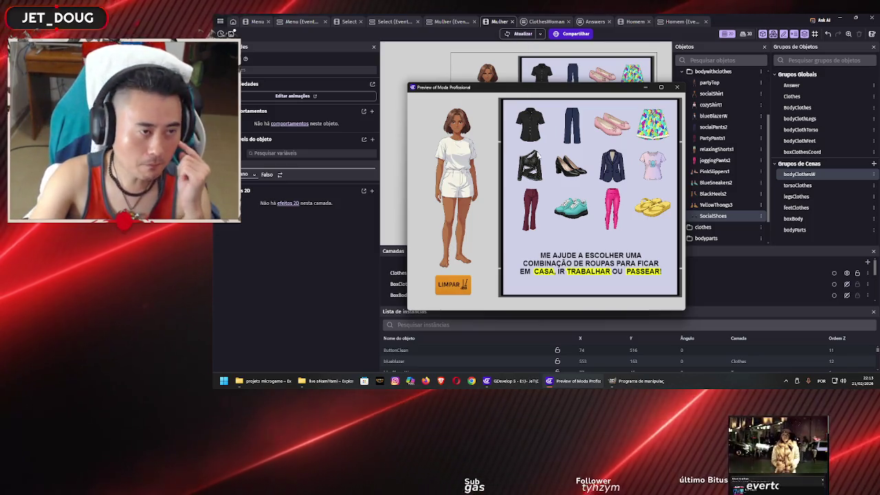
Step: Try black heels, teal sneakers, burgundy pants and black shirt, then close and open Answers
{"action": "left_click", "coordinate": [570, 165]}
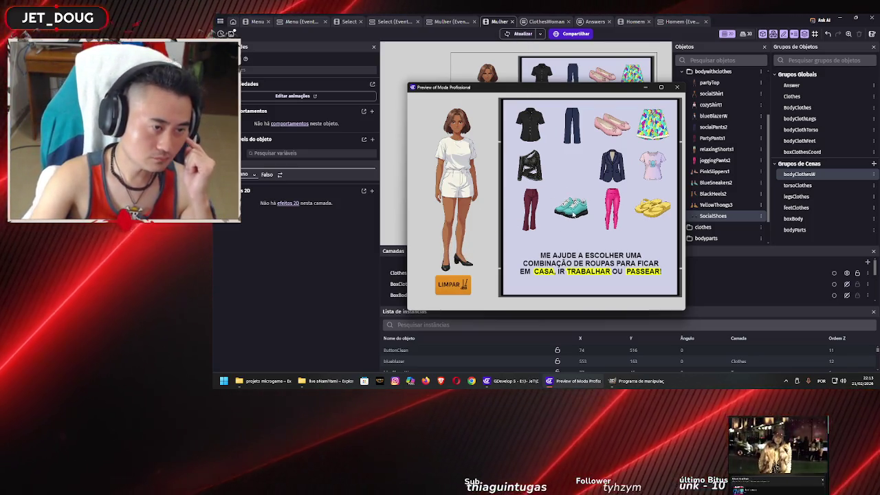
{"action": "left_click", "coordinate": [573, 209]}
{"action": "left_click", "coordinate": [528, 210]}
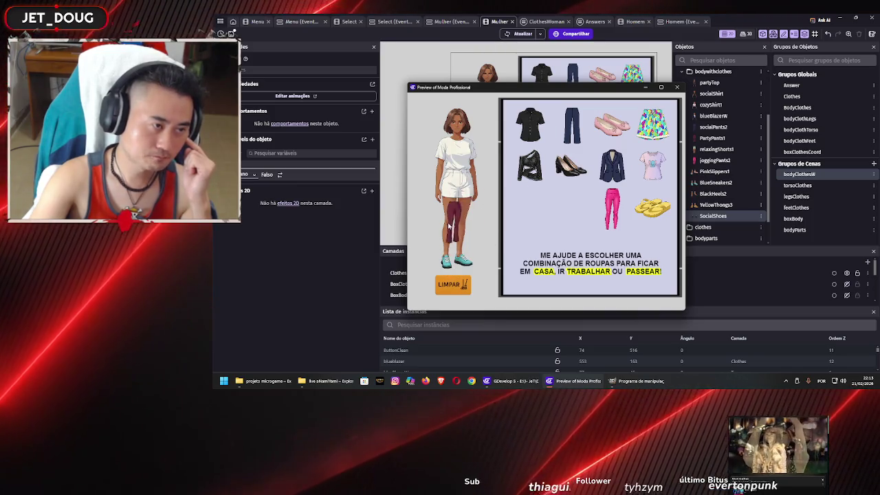
{"action": "left_click", "coordinate": [534, 124]}
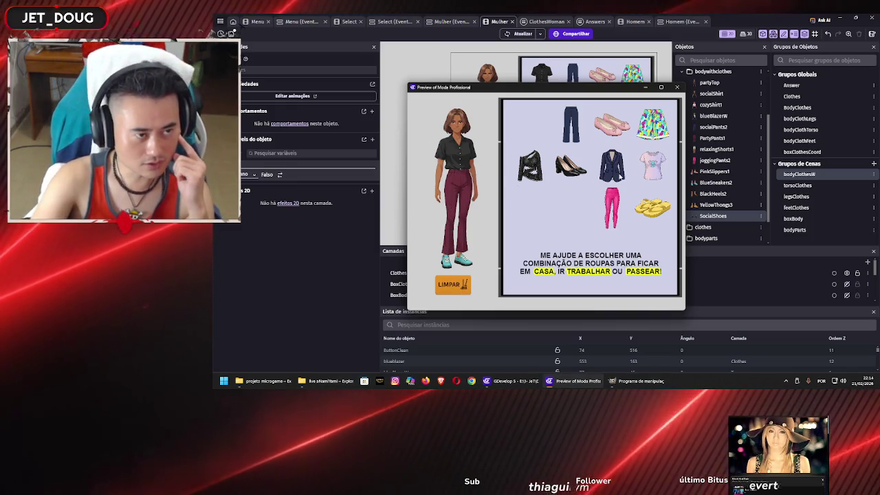
{"action": "left_click", "coordinate": [570, 162]}
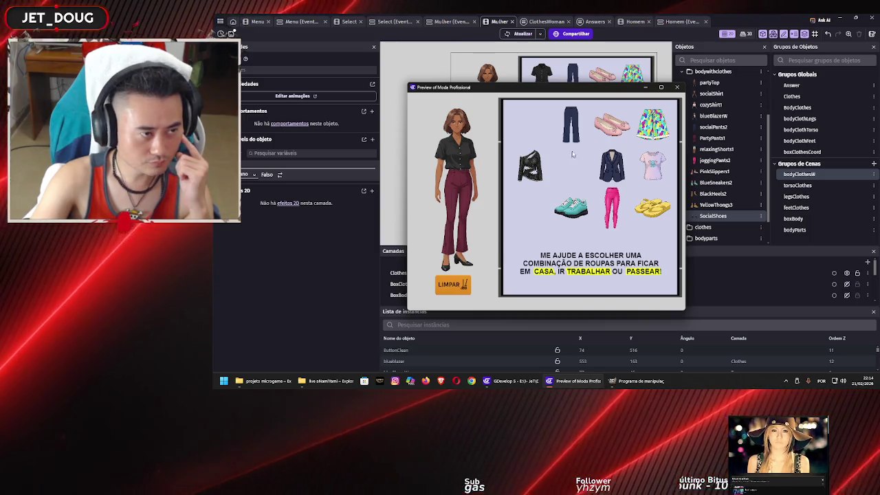
{"action": "left_click", "coordinate": [676, 86]}
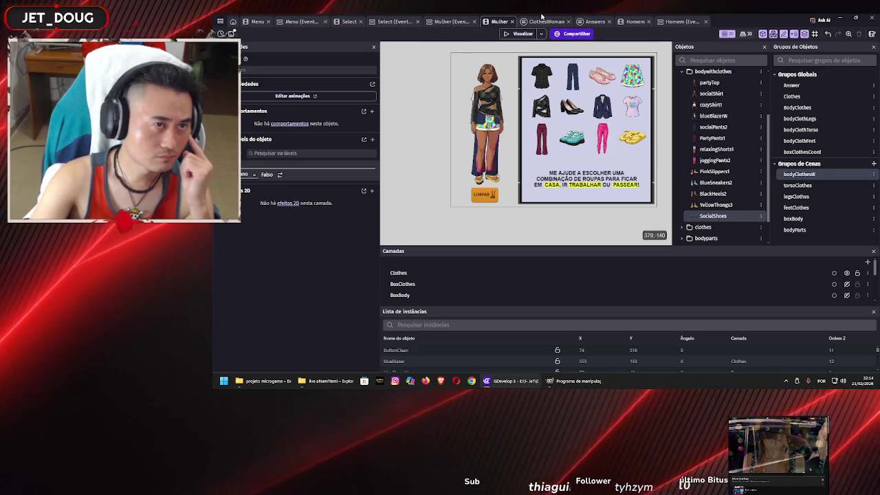
{"action": "left_click", "coordinate": [594, 22]}
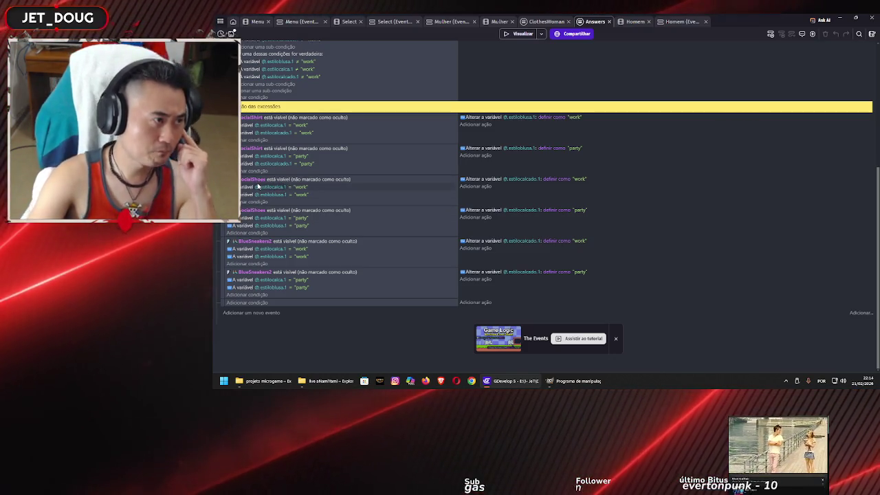
Step: Inspect the object in the socialShirt condition without changing it
{"action": "scroll", "coordinate": [329, 187], "scroll_direction": "up", "scroll_amount": 5}
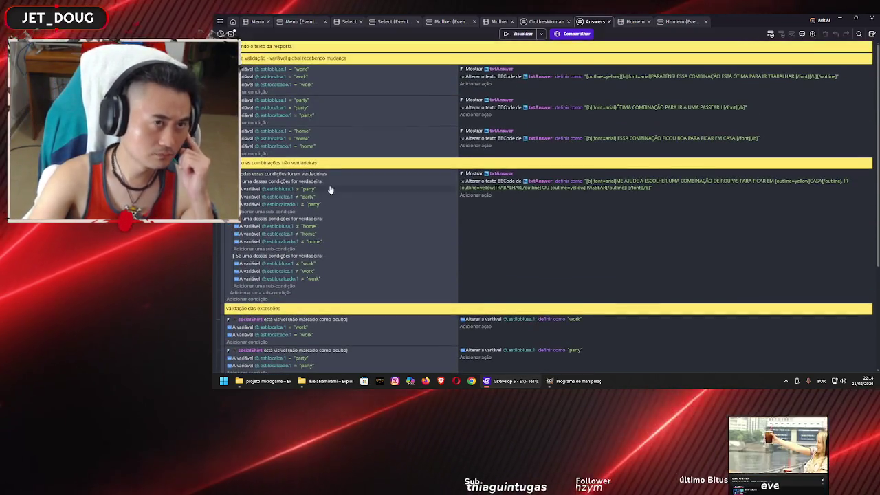
{"action": "scroll", "coordinate": [329, 190], "scroll_direction": "down", "scroll_amount": 5}
{"action": "left_click", "coordinate": [248, 118]}
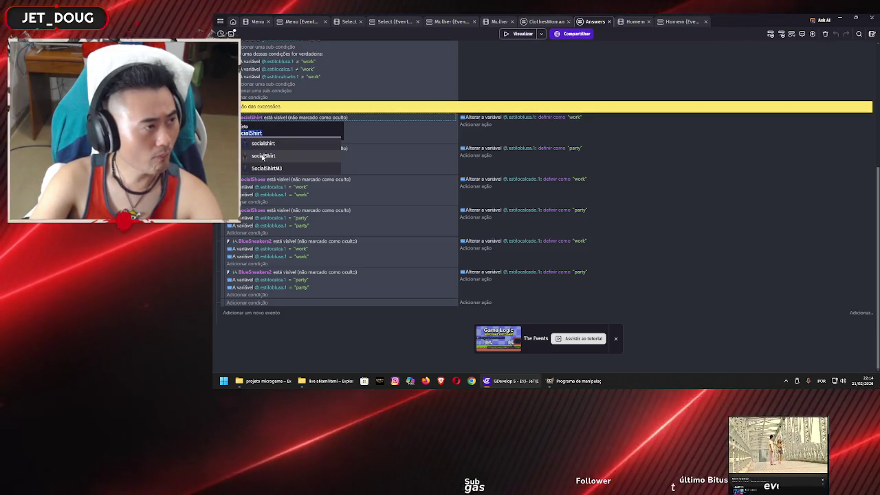
{"action": "left_click", "coordinate": [332, 323]}
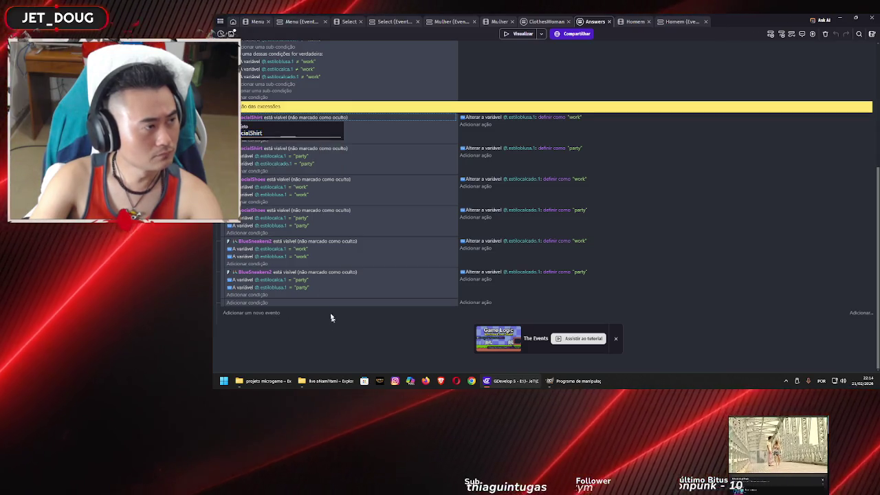
Step: Change the work exception's SocialShoes condition object to blacksneakers
{"action": "left_click", "coordinate": [253, 179]}
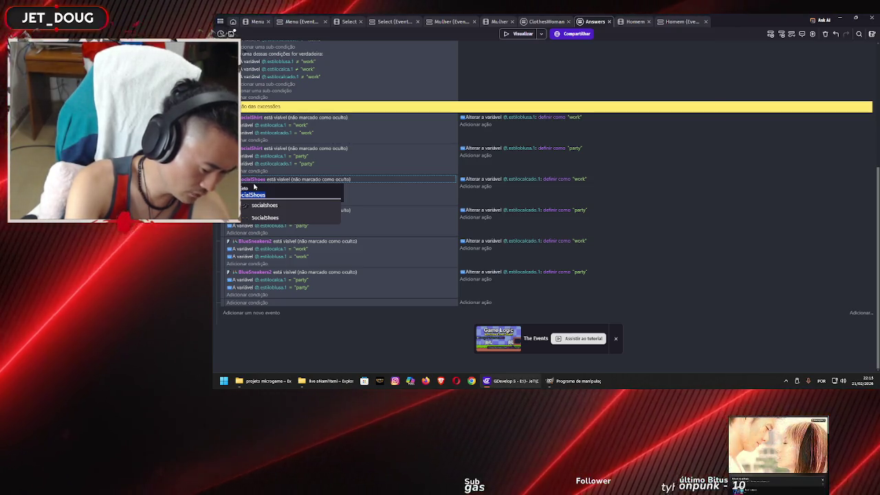
{"action": "type", "text": "bla"}
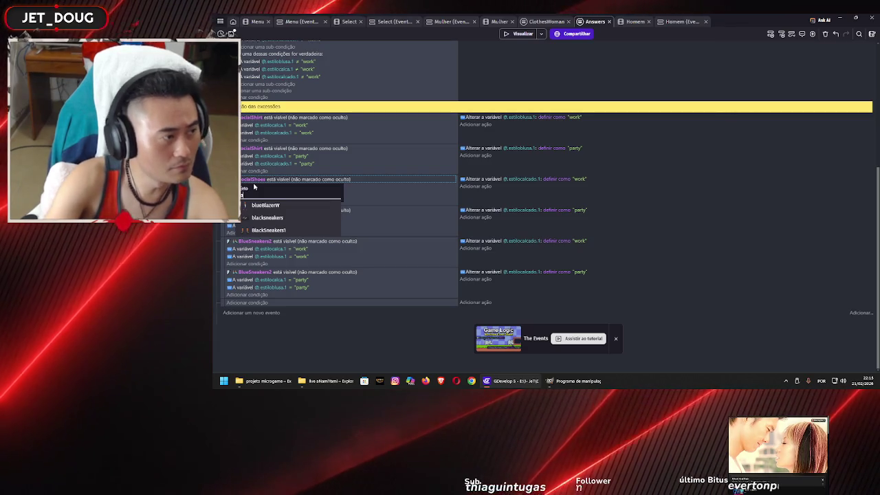
{"action": "key", "text": "BackSpace"}
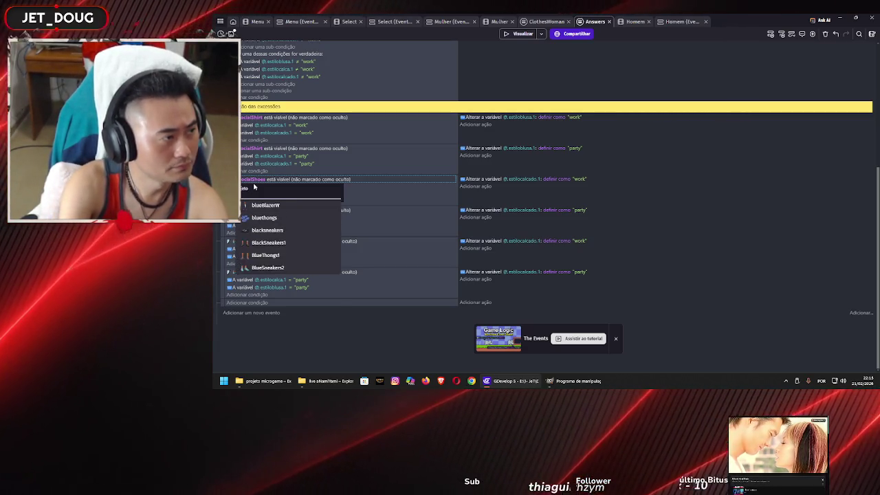
{"action": "key", "text": "BackSpace"}
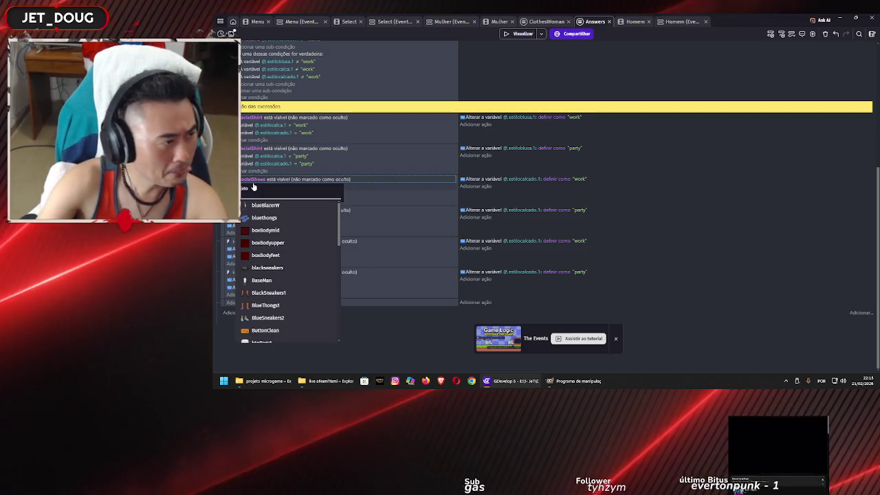
{"action": "scroll", "coordinate": [299, 303], "scroll_direction": "down", "scroll_amount": 3}
{"action": "scroll", "coordinate": [299, 303], "scroll_direction": "down", "scroll_amount": 3}
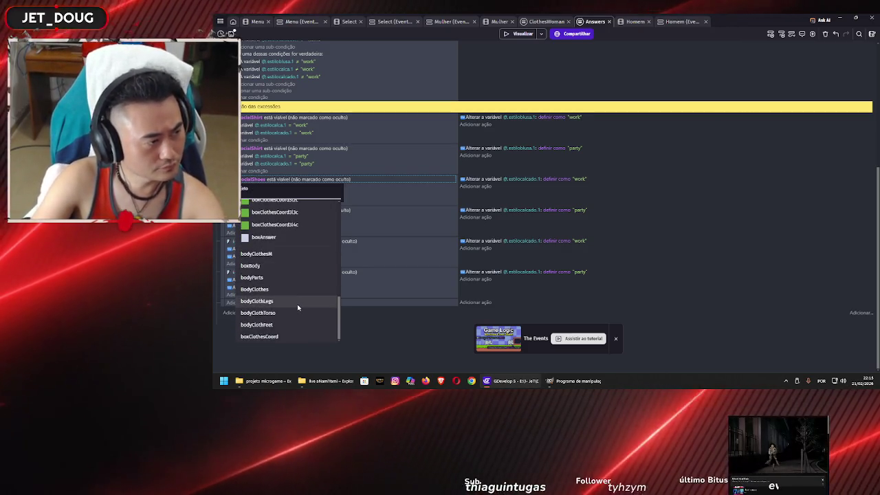
{"action": "scroll", "coordinate": [299, 305], "scroll_direction": "up", "scroll_amount": 5}
{"action": "scroll", "coordinate": [299, 306], "scroll_direction": "up", "scroll_amount": 3}
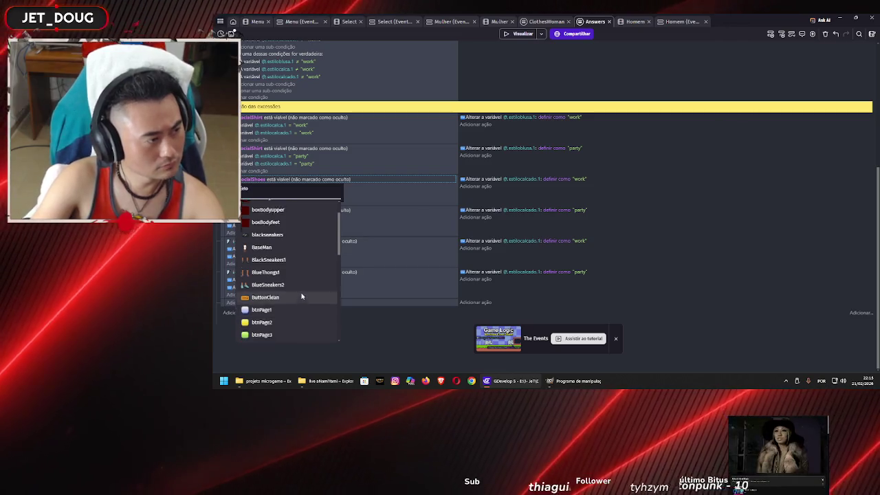
{"action": "left_click", "coordinate": [312, 266]}
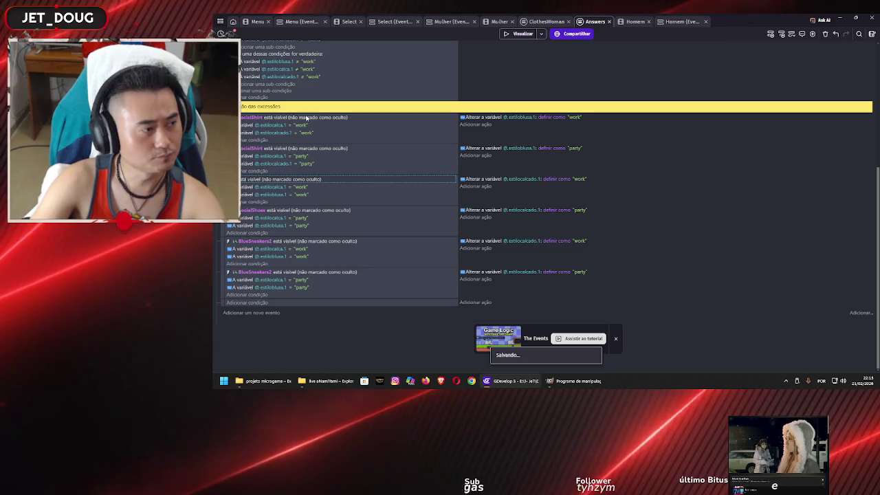
Step: Cancel an extra condition on the last exception event and move to the Homem events
{"action": "left_click", "coordinate": [258, 304]}
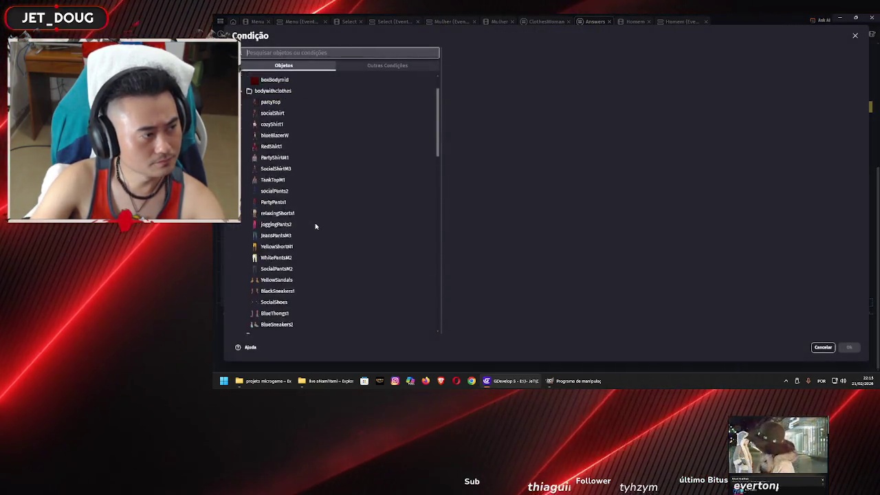
{"action": "scroll", "coordinate": [315, 227], "scroll_direction": "down", "scroll_amount": 3}
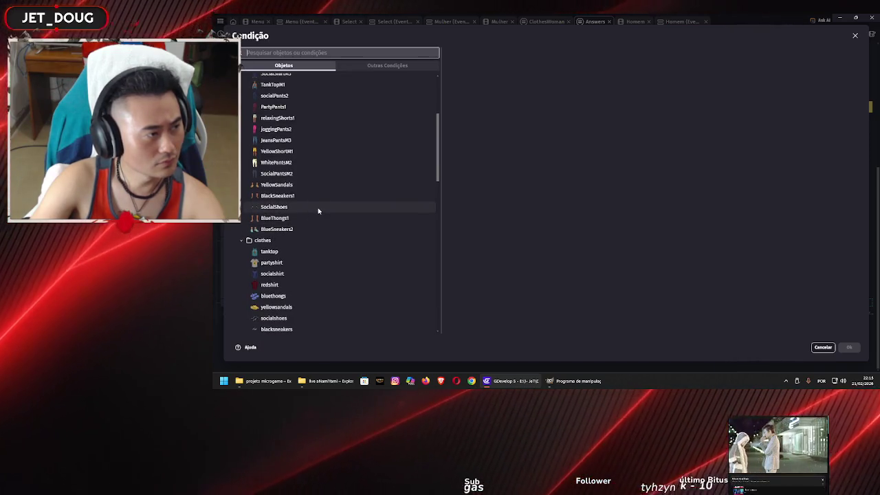
{"action": "scroll", "coordinate": [318, 212], "scroll_direction": "up", "scroll_amount": 4}
{"action": "scroll", "coordinate": [318, 214], "scroll_direction": "down", "scroll_amount": 3}
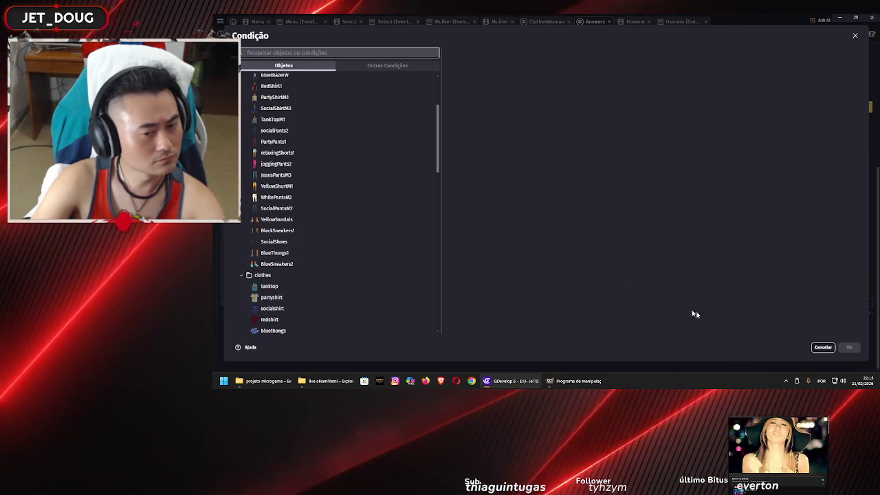
{"action": "left_click", "coordinate": [822, 347]}
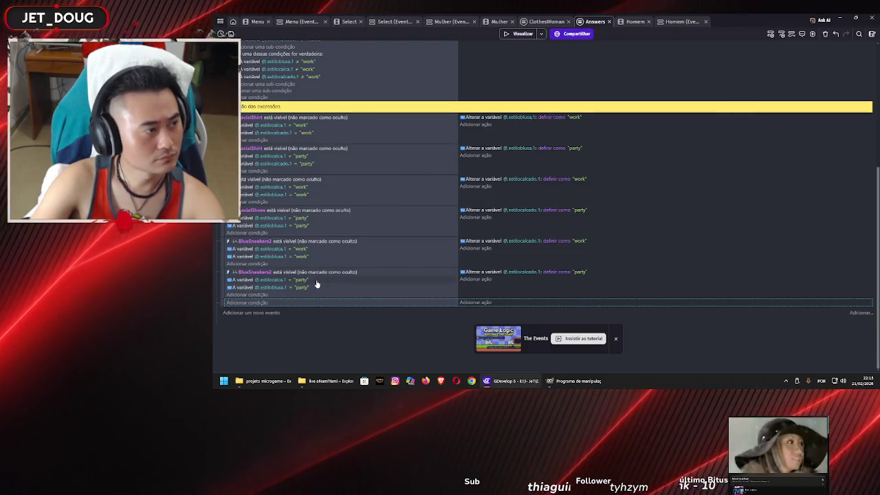
{"action": "left_click", "coordinate": [672, 22]}
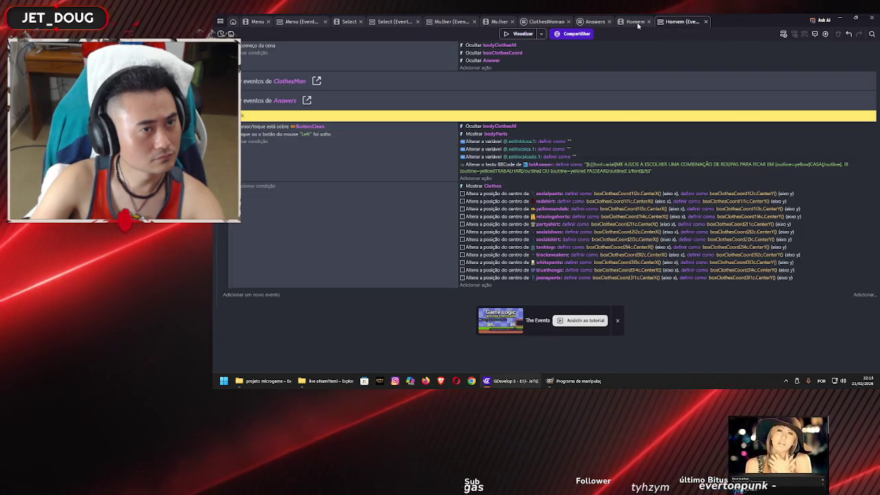
Step: Look through the Homem and Mulher scenes, their events, and the Answers external events
{"action": "left_click", "coordinate": [635, 22]}
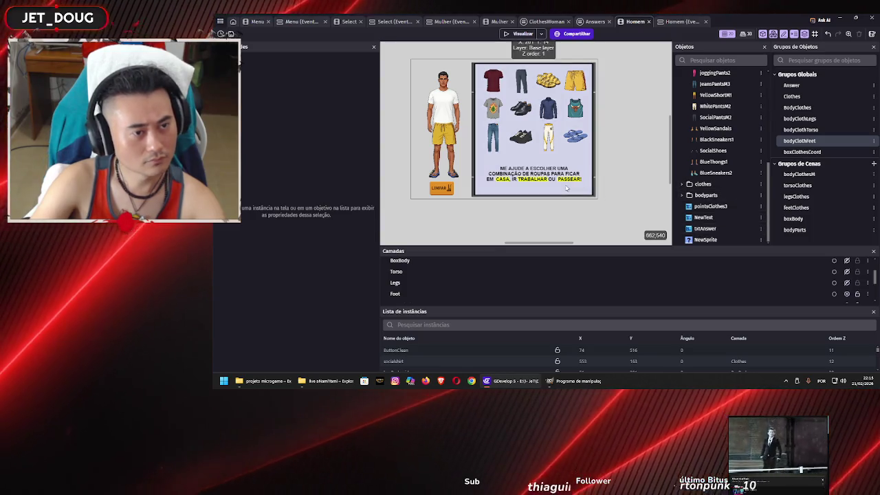
{"action": "right_click", "coordinate": [623, 159]}
{"action": "key", "text": "Escape"}
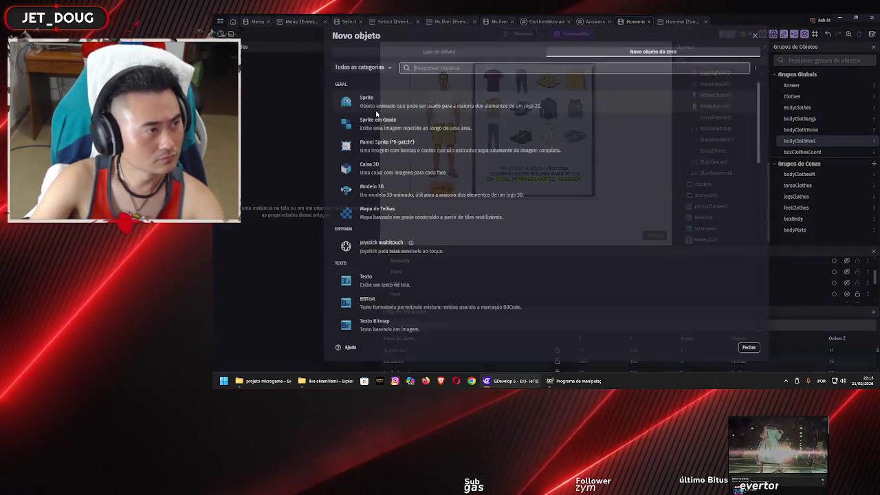
{"action": "key", "text": "Escape"}
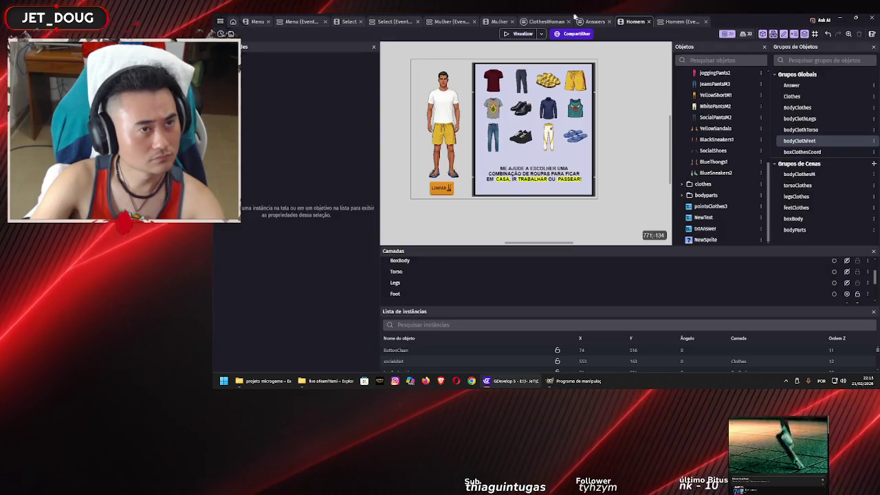
{"action": "left_click", "coordinate": [501, 22]}
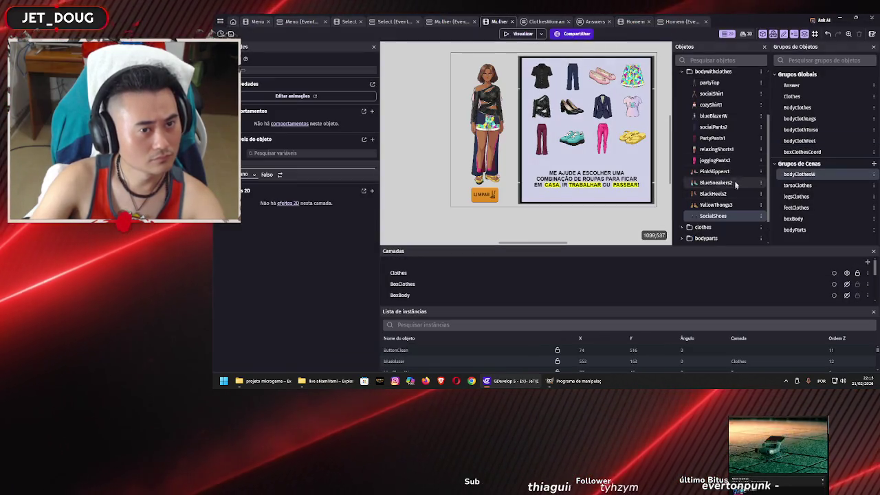
{"action": "left_click", "coordinate": [455, 23]}
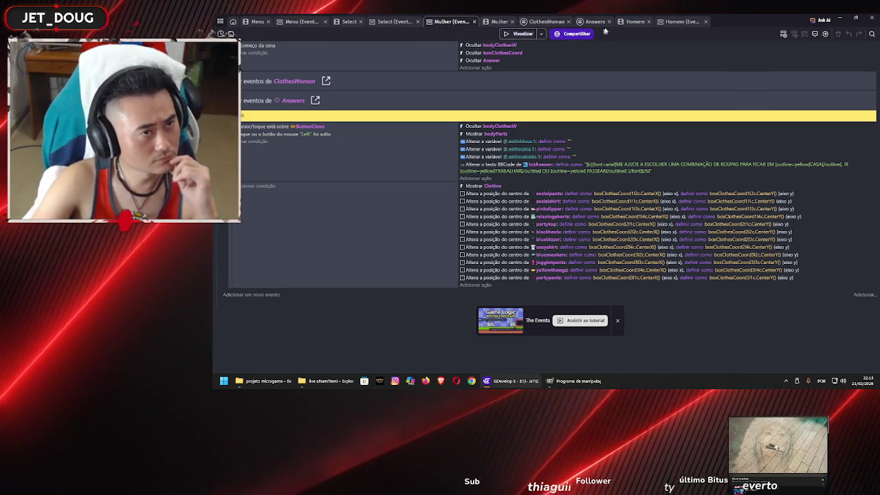
{"action": "left_click", "coordinate": [625, 22]}
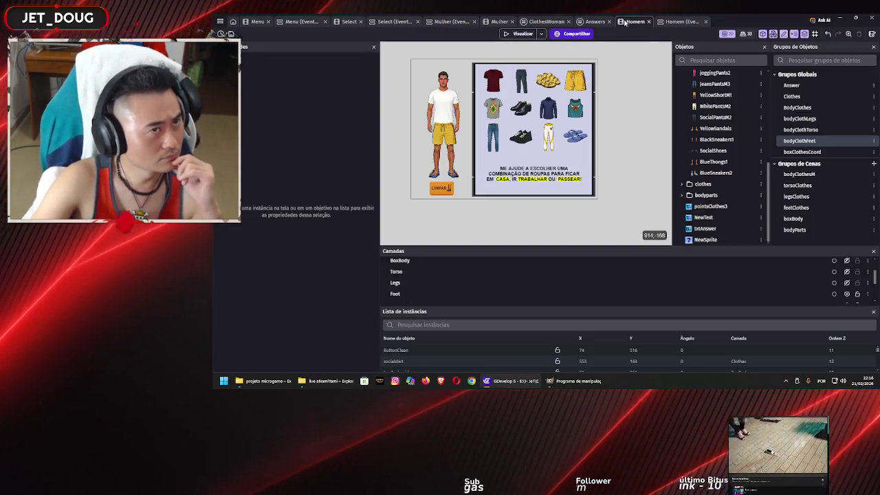
{"action": "left_click", "coordinate": [660, 21]}
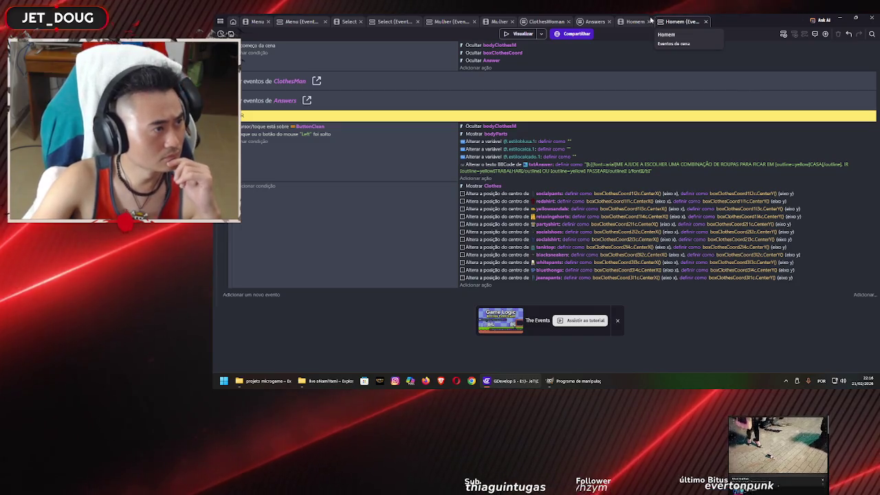
{"action": "left_click", "coordinate": [591, 23]}
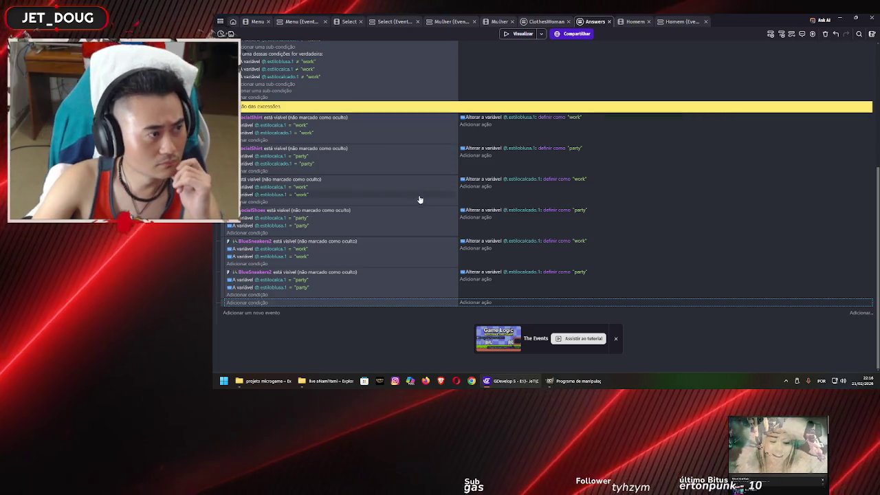
{"action": "scroll", "coordinate": [419, 197], "scroll_direction": "up", "scroll_amount": 3}
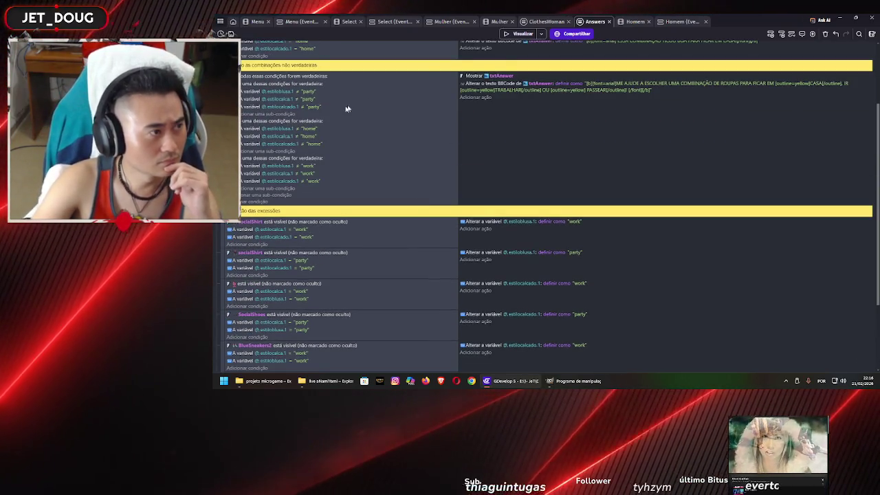
Step: Check which external events the Mulher events' Answers link includes, using the project overview
{"action": "key", "text": "ctrl+shift+Tab"}
{"action": "key", "text": "ctrl+shift+Tab"}
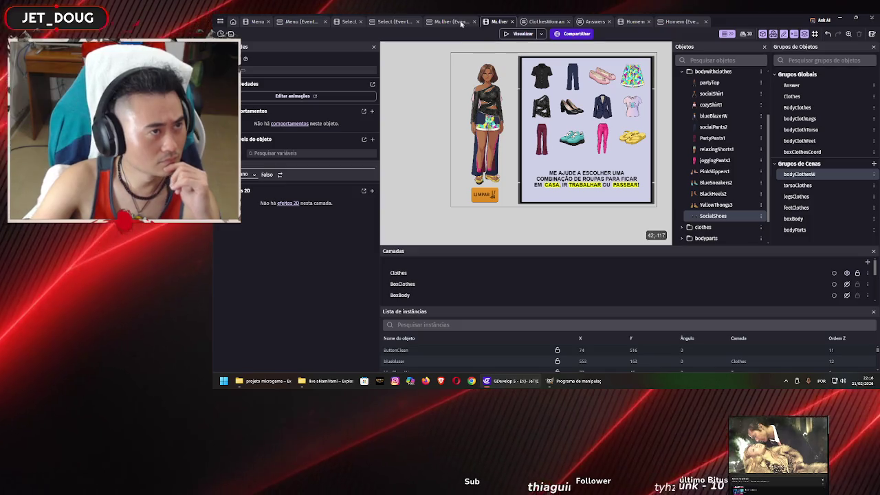
{"action": "key", "text": "ctrl+shift+Tab"}
{"action": "left_click", "coordinate": [299, 102]}
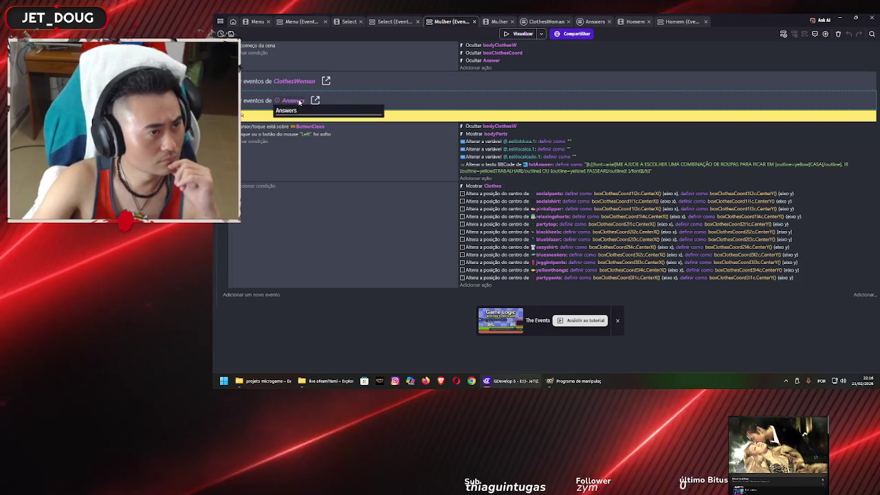
{"action": "left_click", "coordinate": [220, 21]}
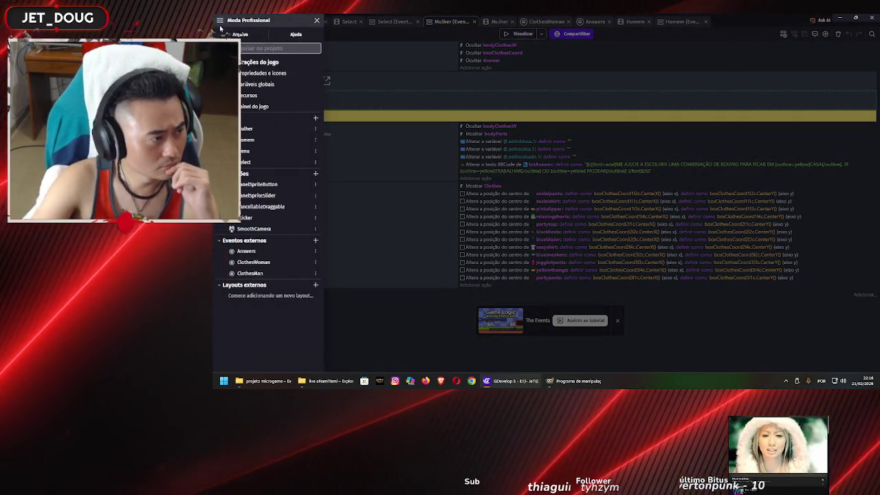
{"action": "left_click", "coordinate": [604, 23]}
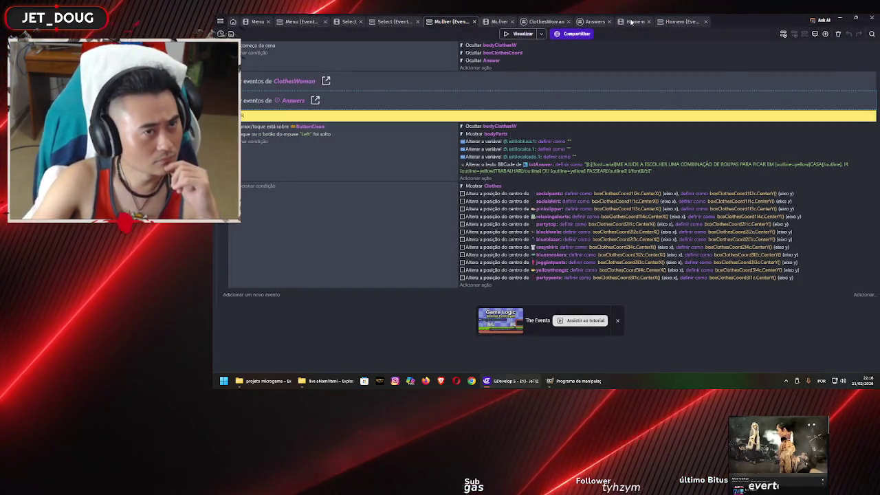
Step: From the Homem scene canvas's context menu, choose to add a new object
{"action": "left_click", "coordinate": [632, 22]}
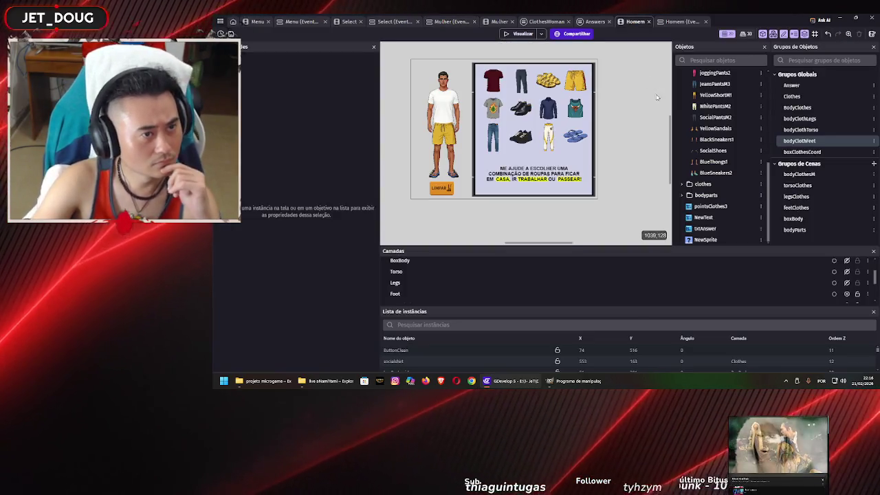
{"action": "right_click", "coordinate": [619, 99]}
{"action": "left_click", "coordinate": [630, 120]}
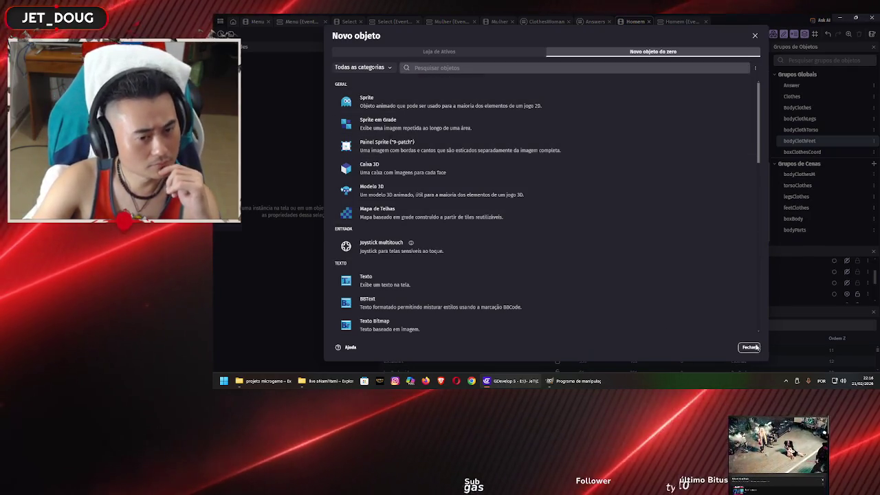
Step: Create a BlackHeels2 sprite from the feminino/calçados BlackHeels2 image and apply it
{"action": "left_click", "coordinate": [749, 347]}
{"action": "scroll", "coordinate": [758, 109], "scroll_direction": "up", "scroll_amount": 5}
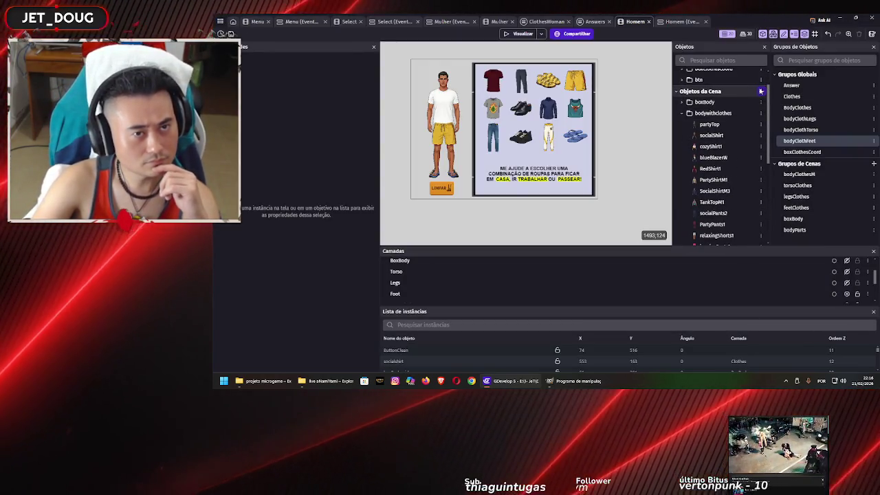
{"action": "left_click", "coordinate": [695, 104]}
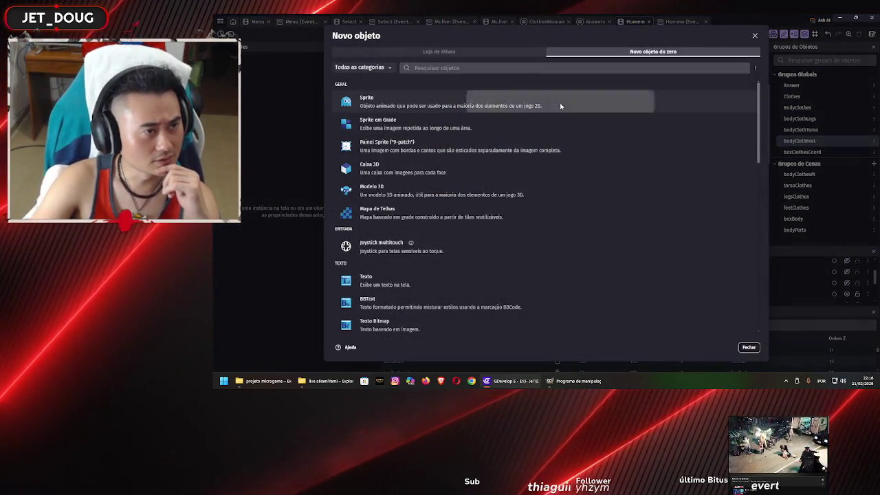
{"action": "left_click", "coordinate": [560, 103]}
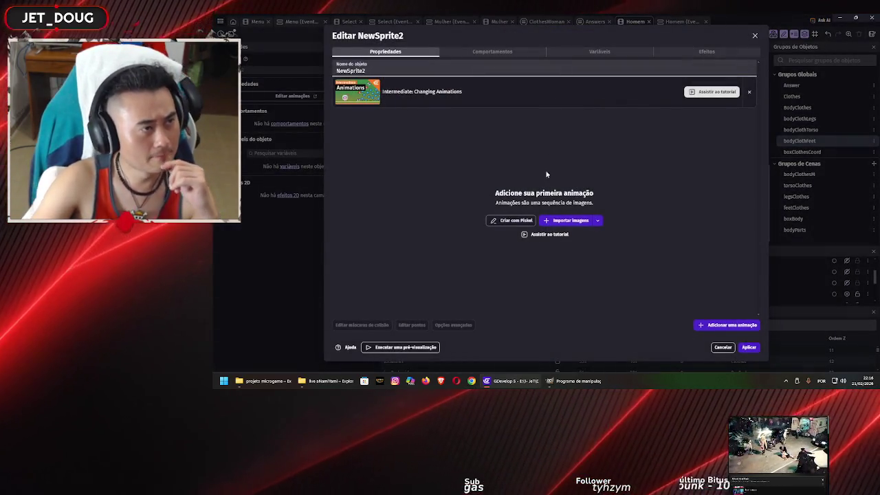
{"action": "left_click", "coordinate": [564, 221]}
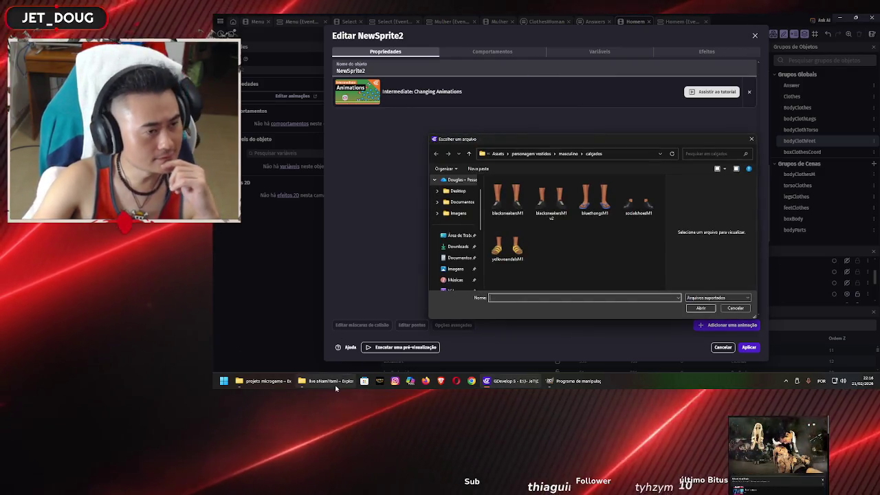
{"action": "left_click", "coordinate": [540, 155]}
{"action": "double_click", "coordinate": [527, 191]}
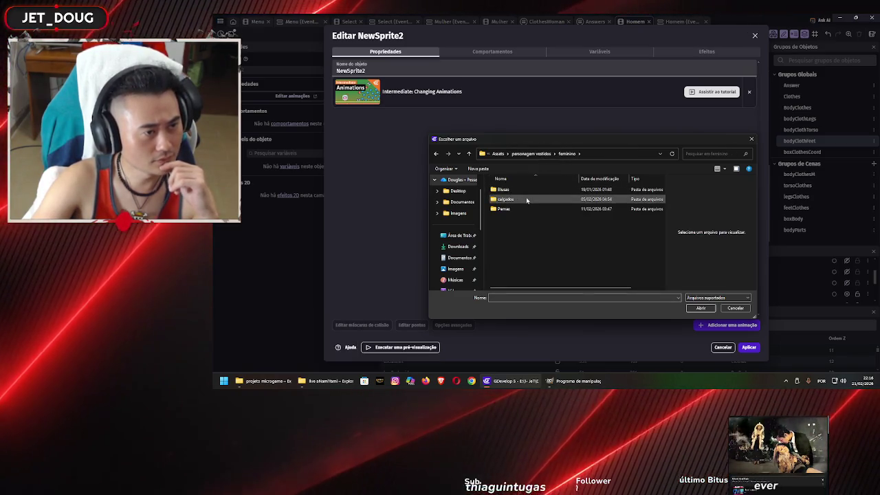
{"action": "double_click", "coordinate": [527, 199]}
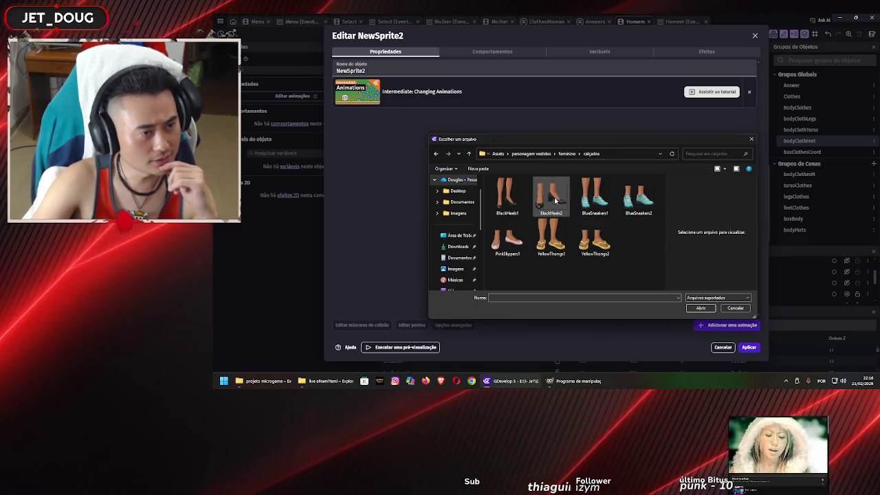
{"action": "left_click", "coordinate": [555, 200]}
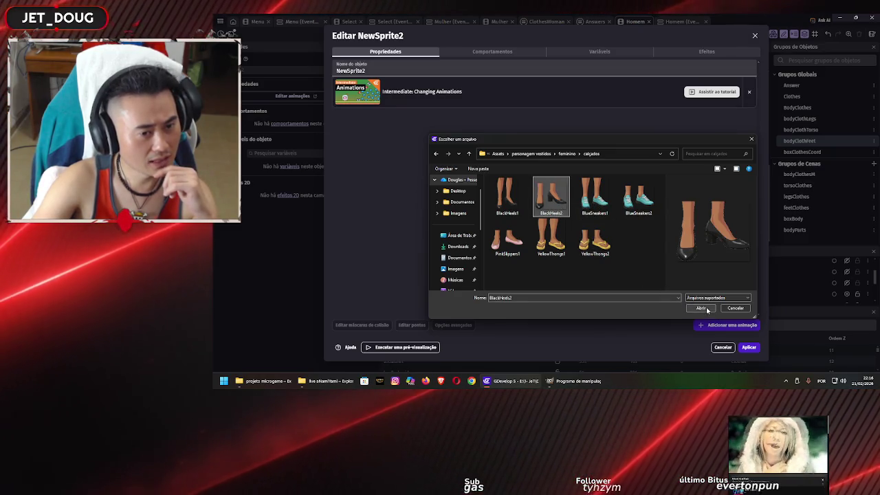
{"action": "left_click", "coordinate": [701, 309]}
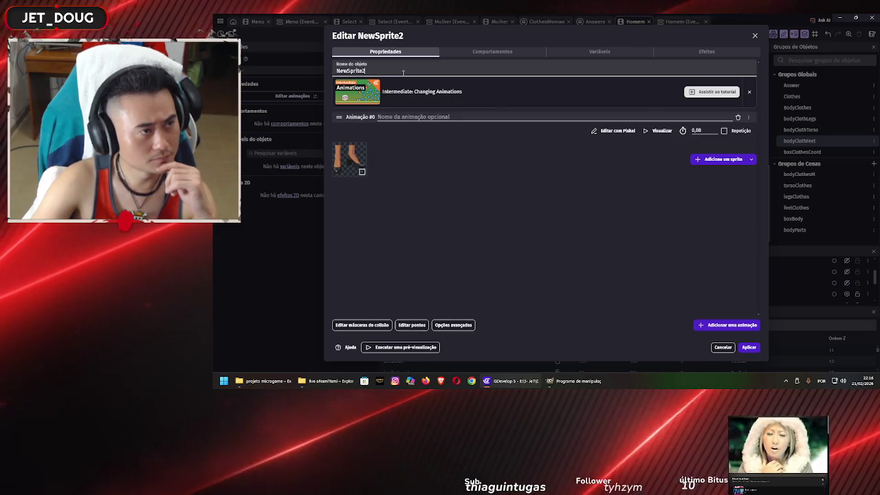
{"action": "left_click", "coordinate": [409, 73]}
{"action": "type", "text": "Black"}
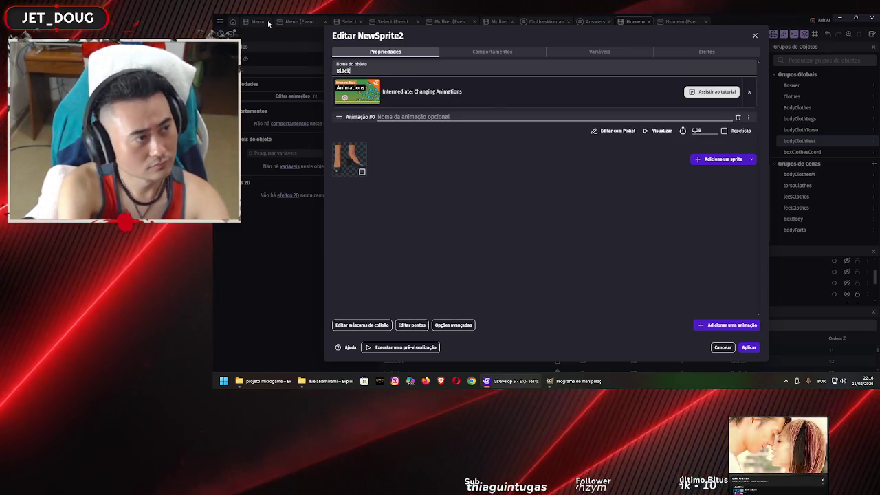
{"action": "type", "text": "Heels2"}
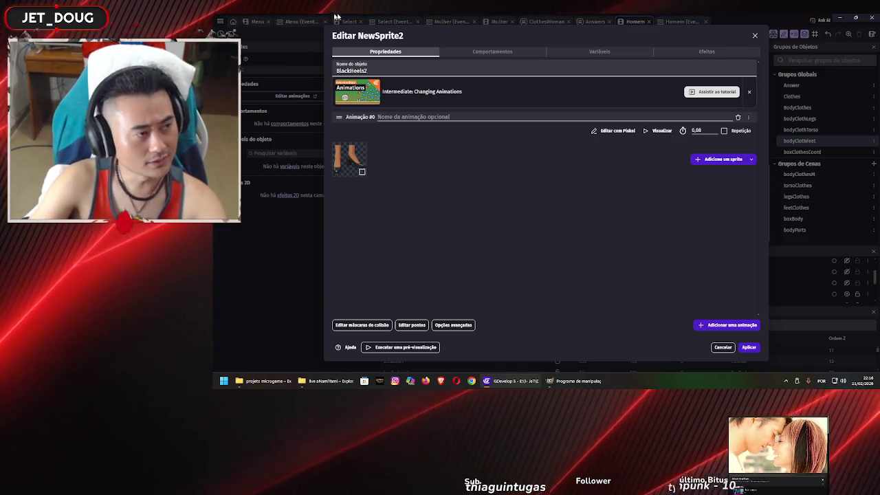
{"action": "left_click", "coordinate": [751, 348]}
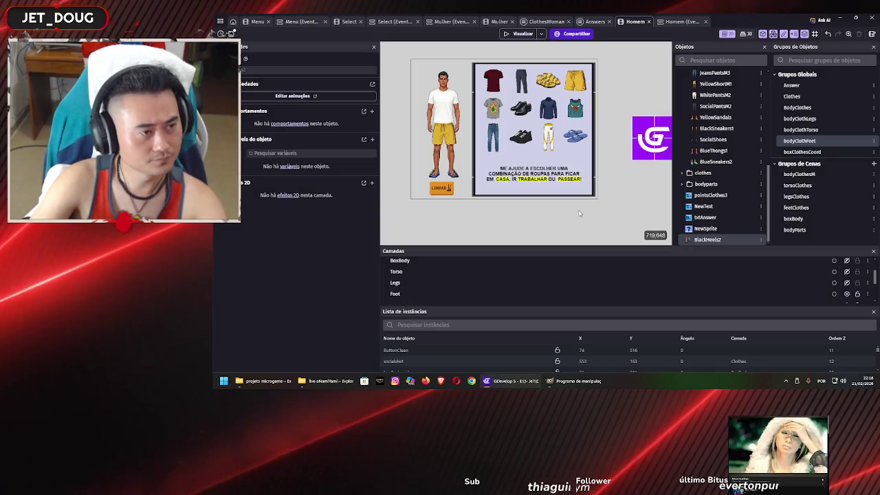
Step: Remove the test BlackHeels2 instance and move BlackHeels2 beside the other shoe objects
{"action": "left_click_drag", "start_coordinate": [675, 189], "coordinate": [633, 154]}
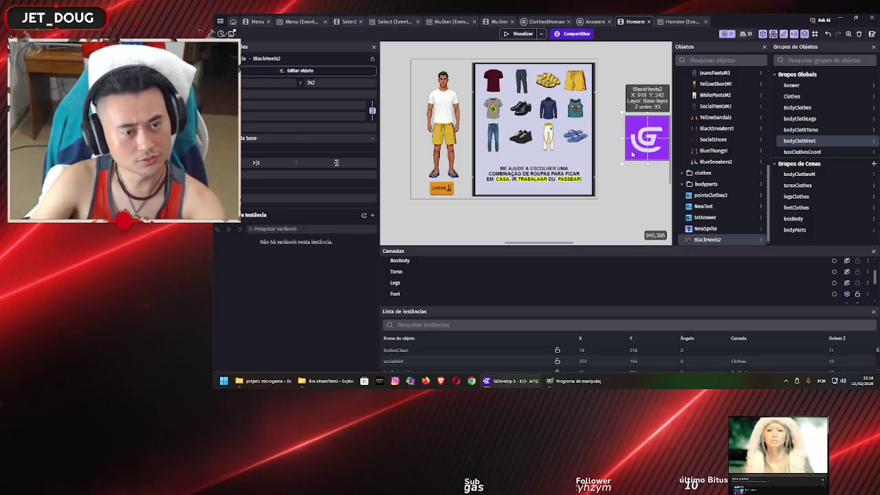
{"action": "double_click", "coordinate": [633, 154]}
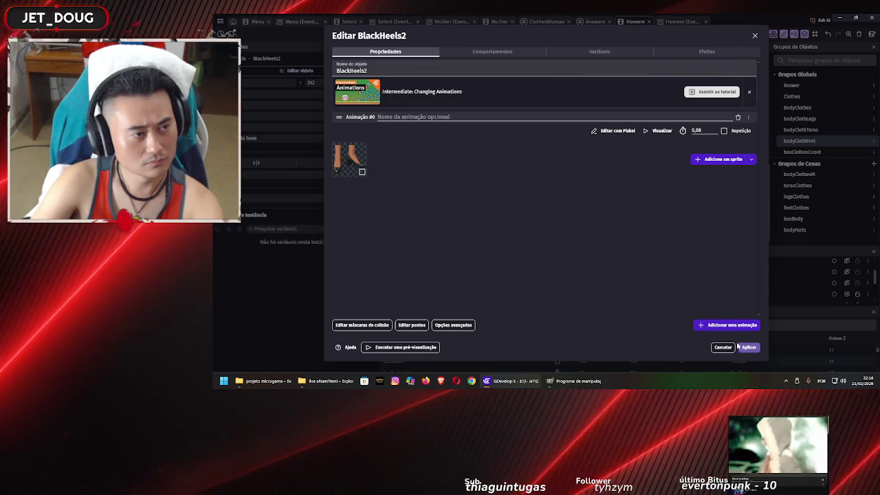
{"action": "left_click", "coordinate": [747, 347]}
{"action": "key", "text": "Delete"}
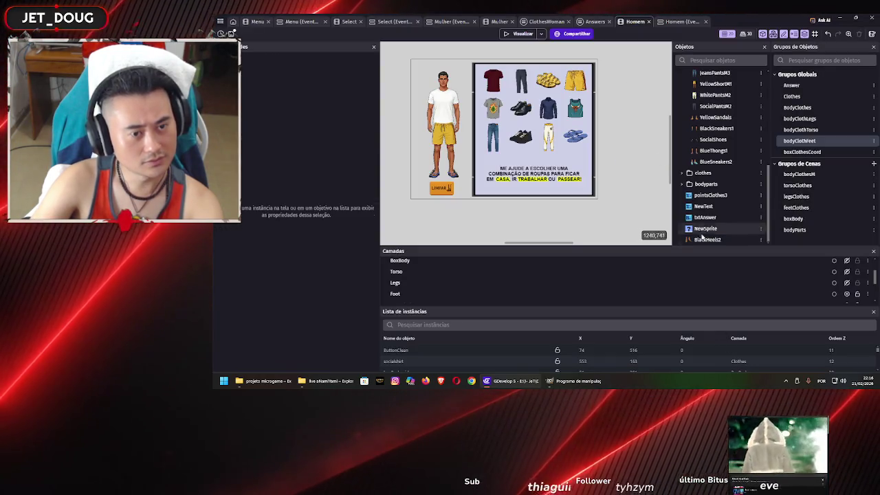
{"action": "mouse_move", "coordinate": [705, 241]}
{"action": "left_mouse_down"}
{"action": "mouse_move", "coordinate": [728, 121]}
{"action": "mouse_move", "coordinate": [727, 167]}
{"action": "left_mouse_up"}
Step: Delete the unused NewSprite object
{"action": "left_click", "coordinate": [712, 239]}
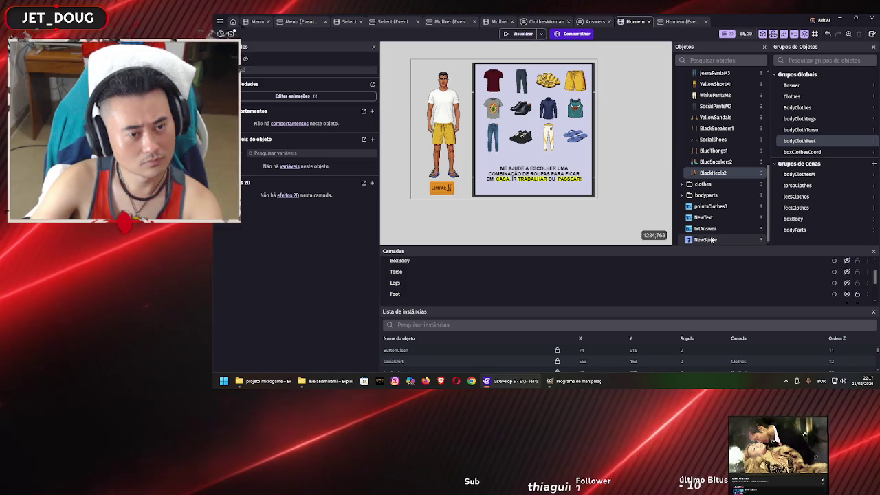
{"action": "key", "text": "Delete"}
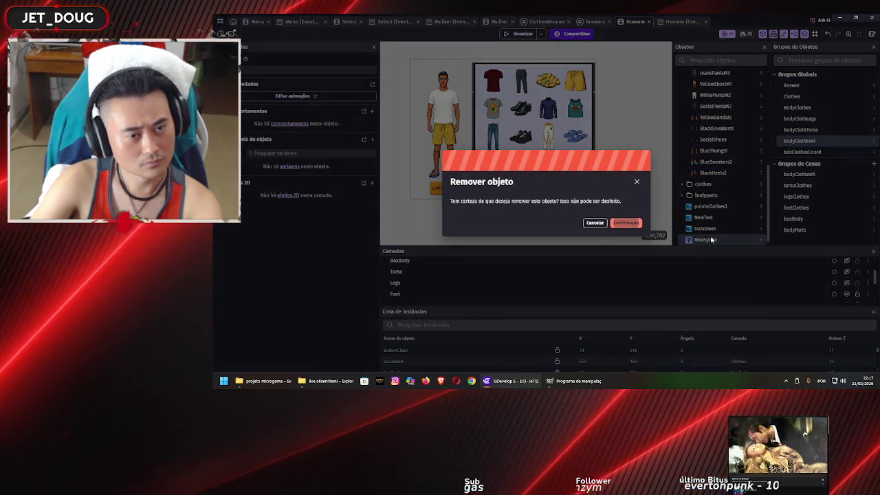
{"action": "key", "text": "Return"}
Step: Add a PinkSlippers1 sprite object using the PinkSlippers1 shoe image
{"action": "scroll", "coordinate": [752, 125], "scroll_direction": "up", "scroll_amount": 2}
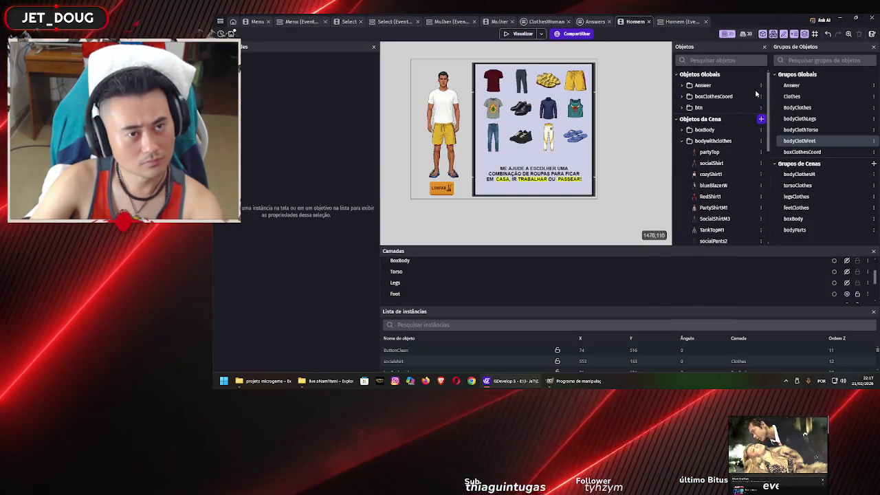
{"action": "left_click", "coordinate": [762, 120]}
{"action": "key", "text": "Escape"}
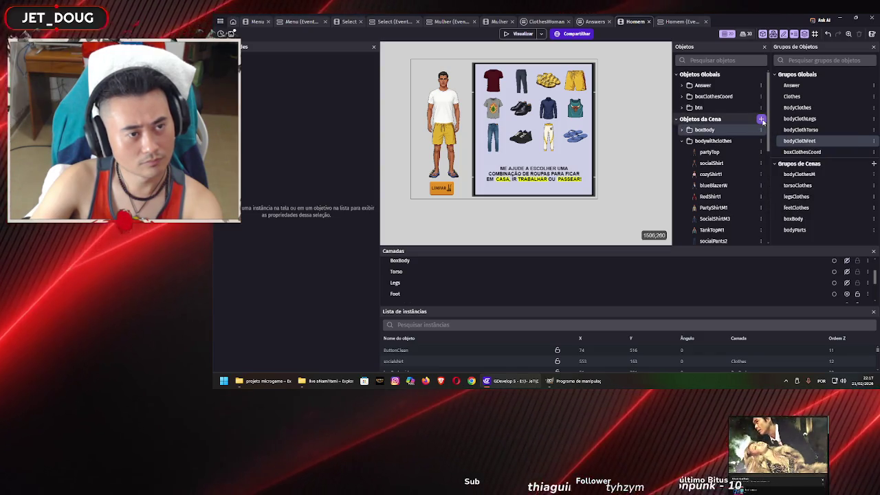
{"action": "left_click", "coordinate": [762, 120]}
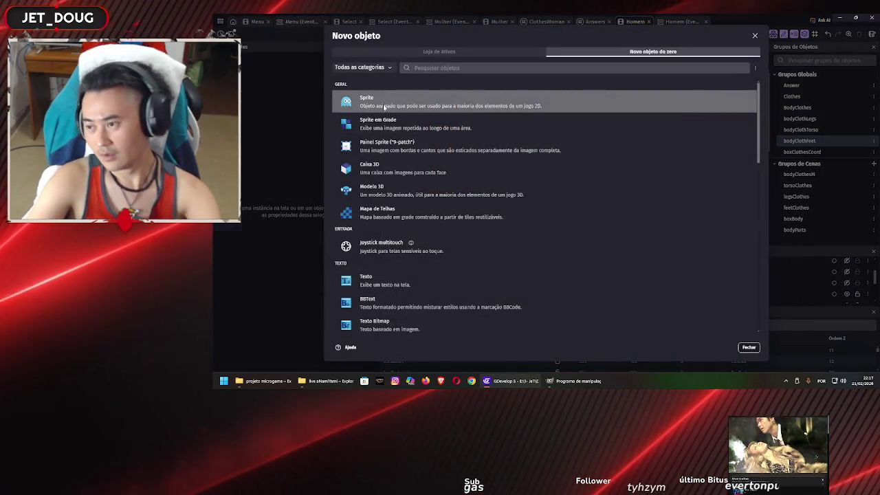
{"action": "left_click", "coordinate": [384, 107]}
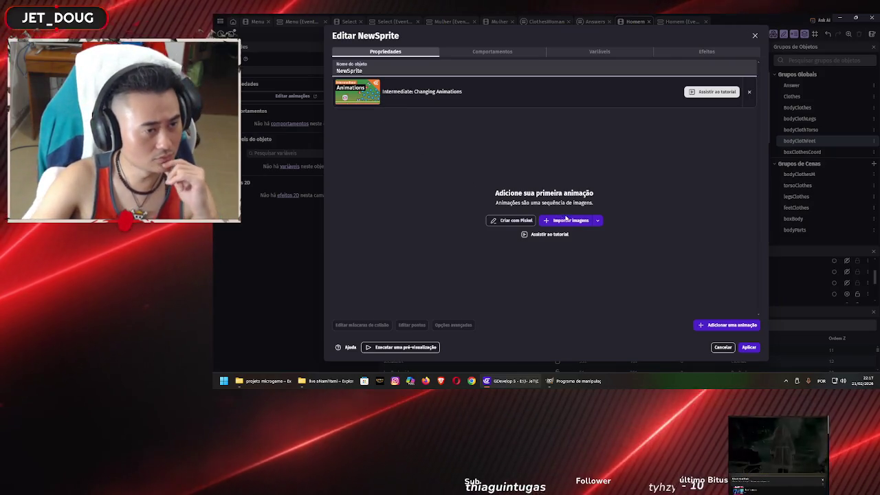
{"action": "left_click", "coordinate": [566, 220]}
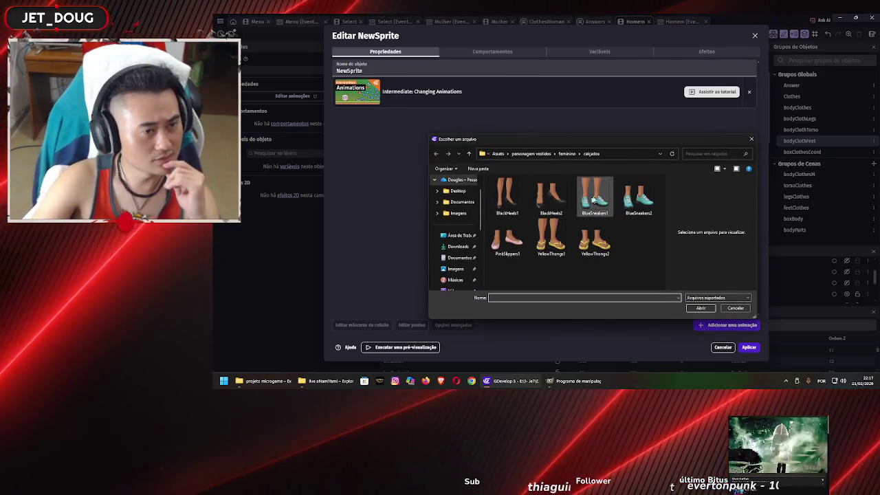
{"action": "left_click", "coordinate": [520, 243]}
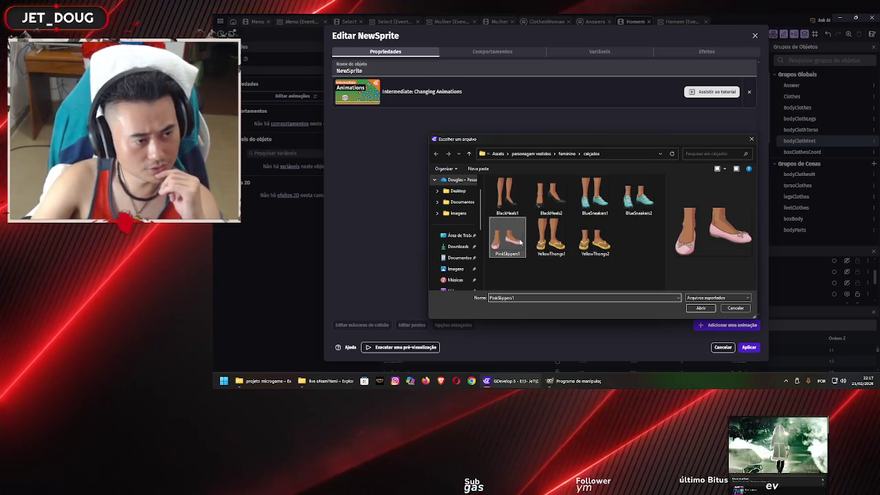
{"action": "left_click", "coordinate": [708, 310]}
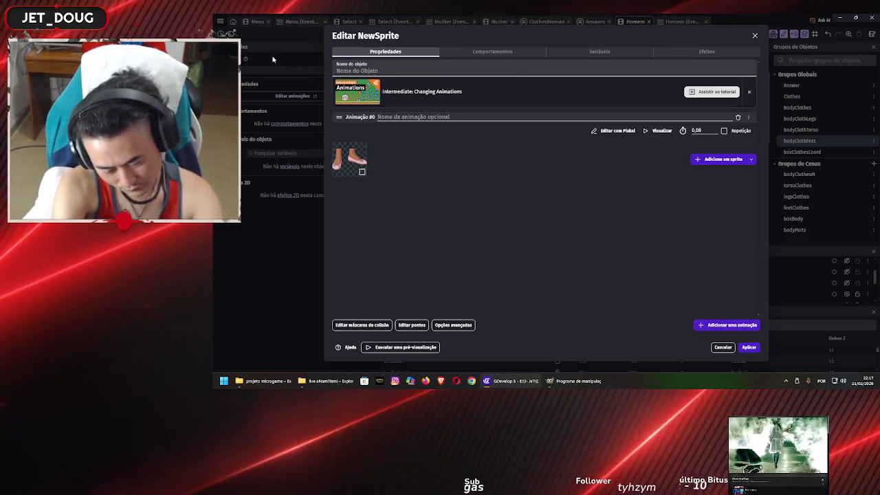
{"action": "type", "text": "Pink"}
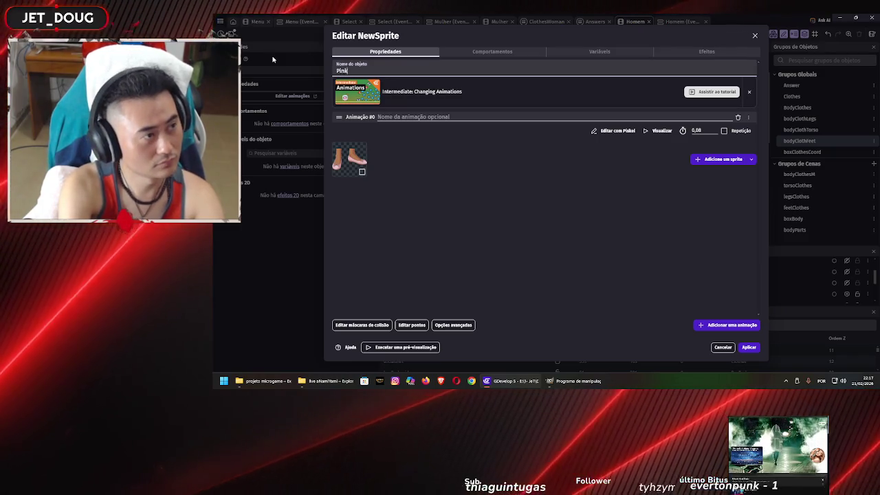
{"action": "type", "text": "Slippers"}
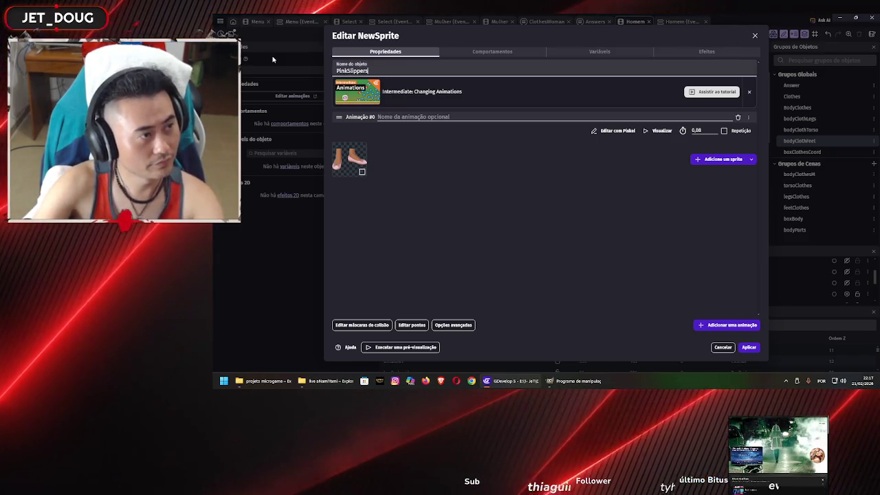
{"action": "left_click", "coordinate": [749, 347]}
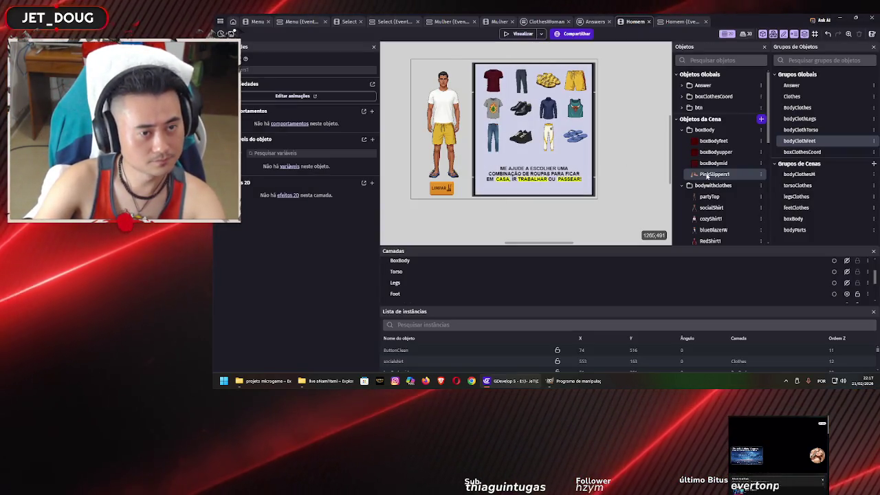
Step: Tidy the objects list by repositioning joggingPants2 and collapsing the bodywithclothes folder
{"action": "scroll", "coordinate": [707, 176], "scroll_direction": "down", "scroll_amount": 1}
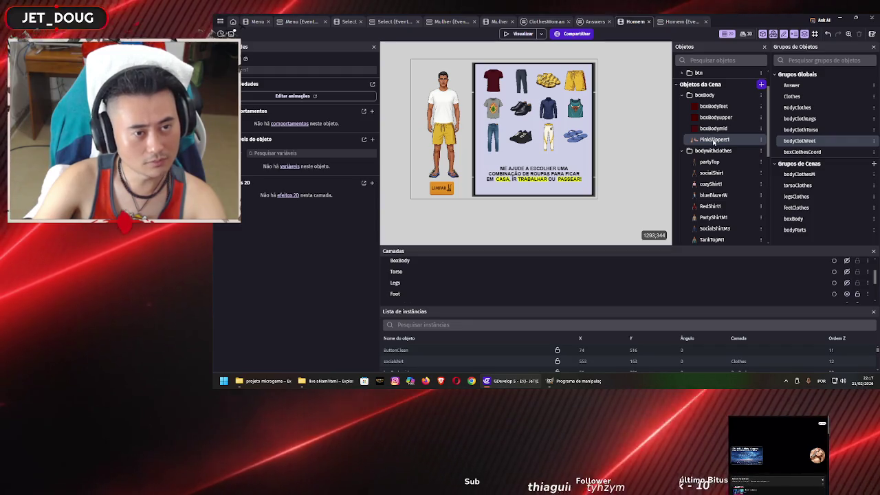
{"action": "scroll", "coordinate": [707, 183], "scroll_direction": "down", "scroll_amount": 3}
{"action": "mouse_move", "coordinate": [707, 184]}
{"action": "left_mouse_down"}
{"action": "mouse_move", "coordinate": [729, 227]}
{"action": "mouse_move", "coordinate": [732, 216]}
{"action": "mouse_move", "coordinate": [711, 183]}
{"action": "left_mouse_up"}
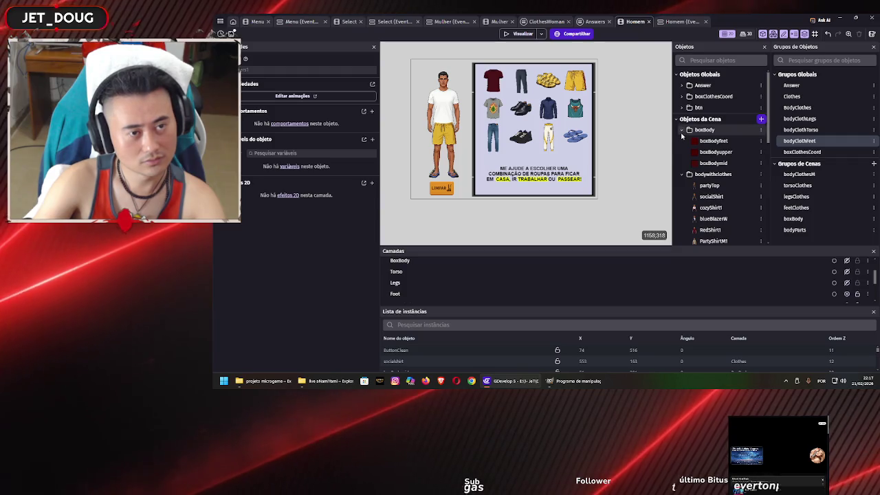
{"action": "left_click", "coordinate": [682, 141]}
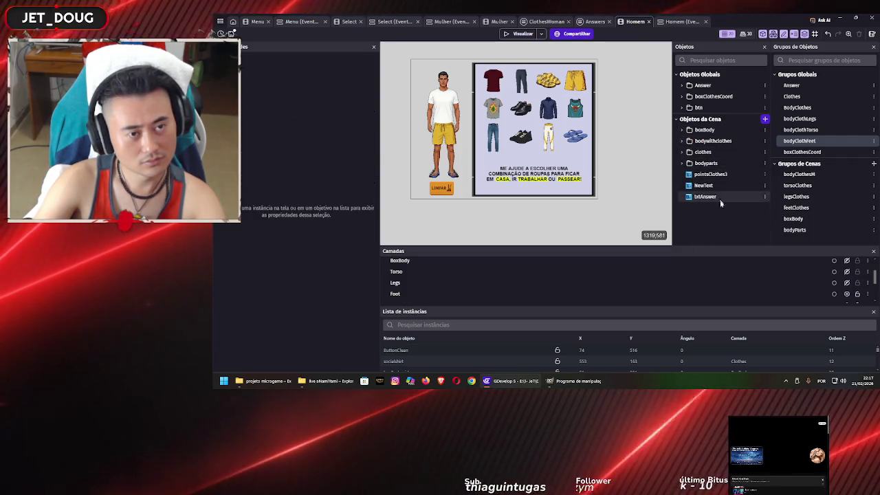
Step: Create a sprite from the YellowThongs2 image and name it YellowThongs2
{"action": "left_click", "coordinate": [765, 120]}
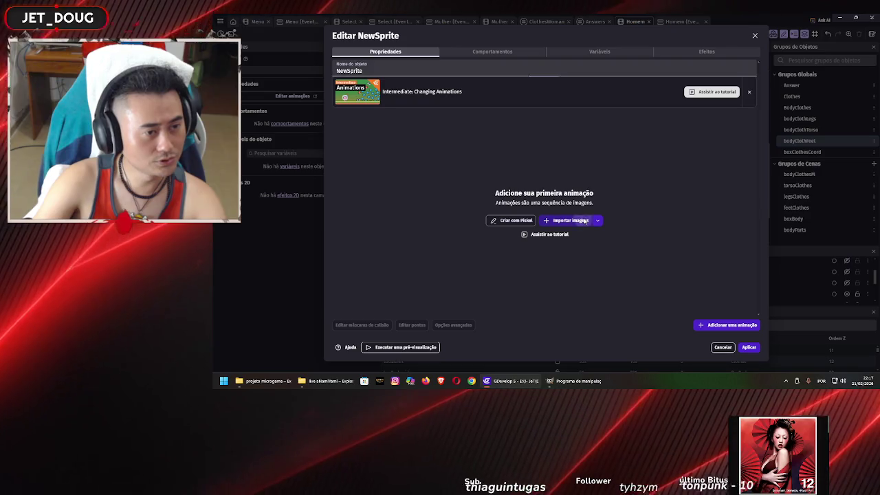
{"action": "left_click", "coordinate": [569, 221]}
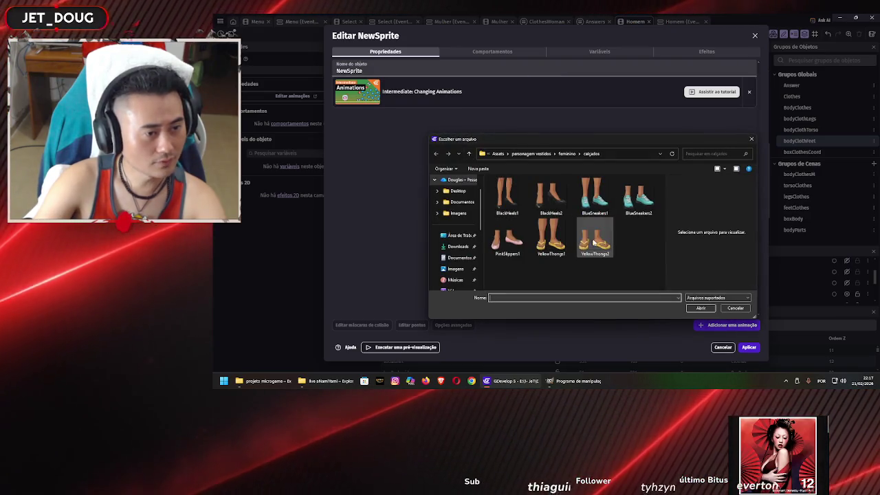
{"action": "left_click", "coordinate": [596, 243]}
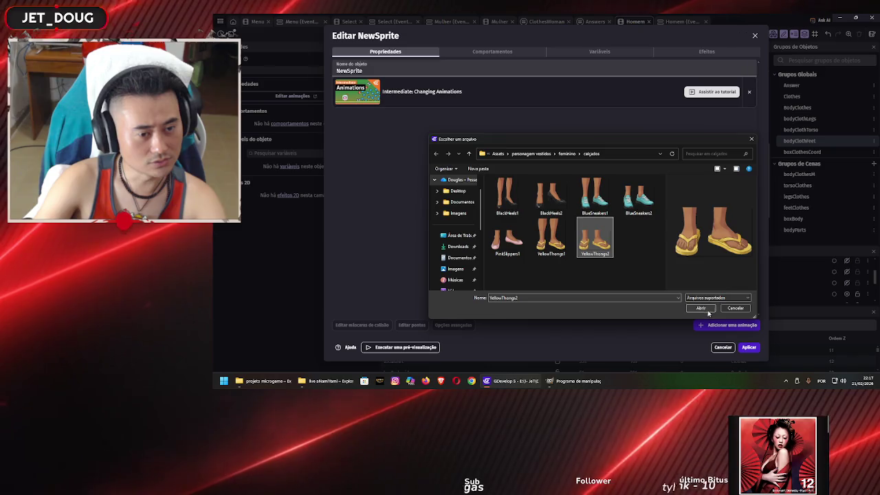
{"action": "left_click", "coordinate": [708, 311]}
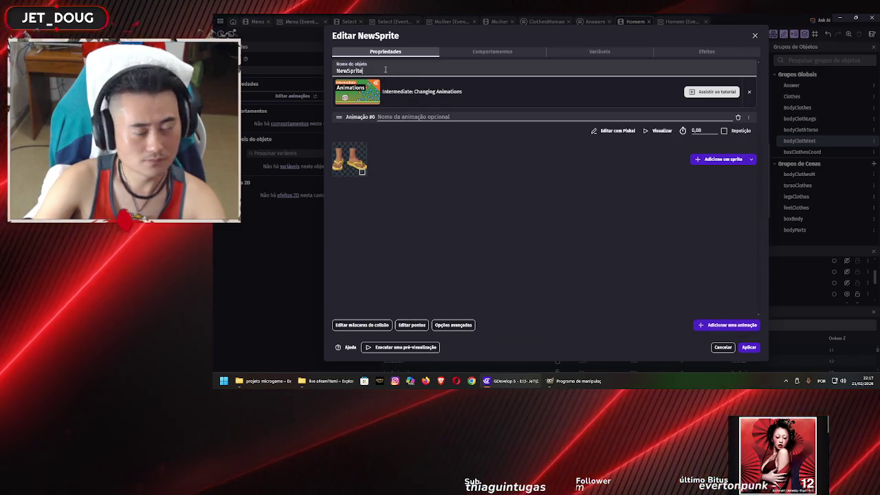
{"action": "double_click", "coordinate": [385, 69]}
{"action": "type", "text": "Ye"}
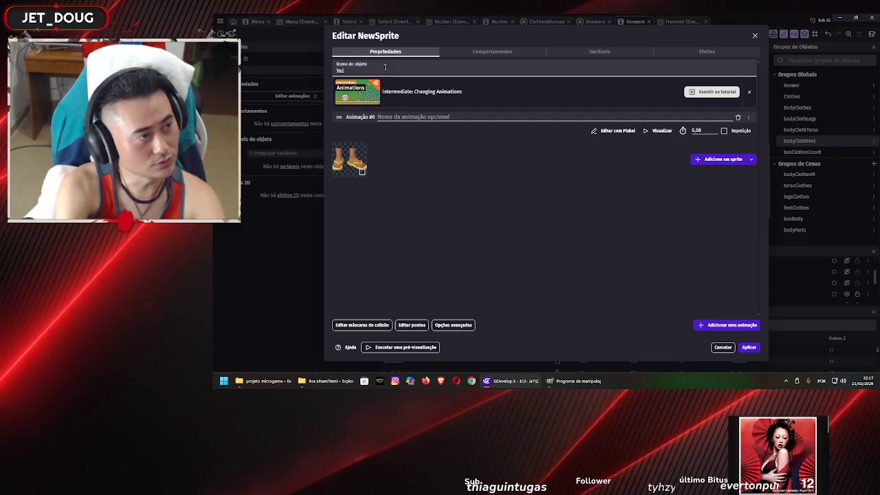
{"action": "type", "text": "lowThongsZ2"}
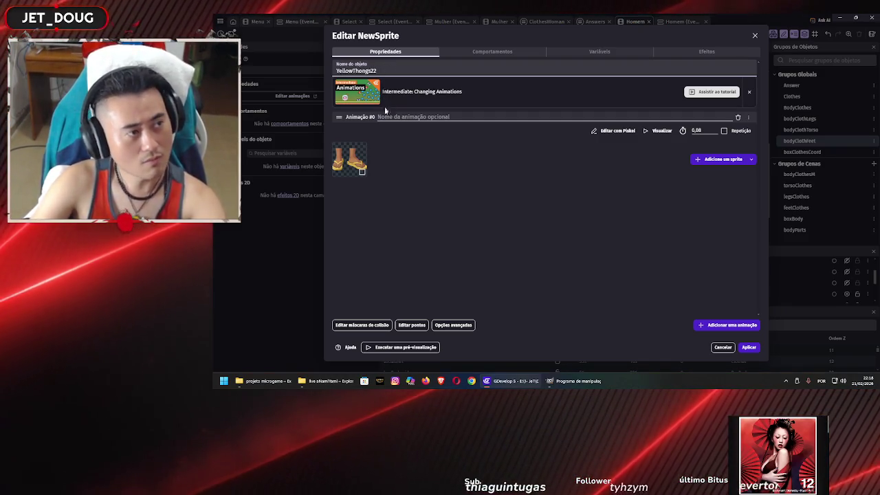
{"action": "left_click", "coordinate": [751, 348]}
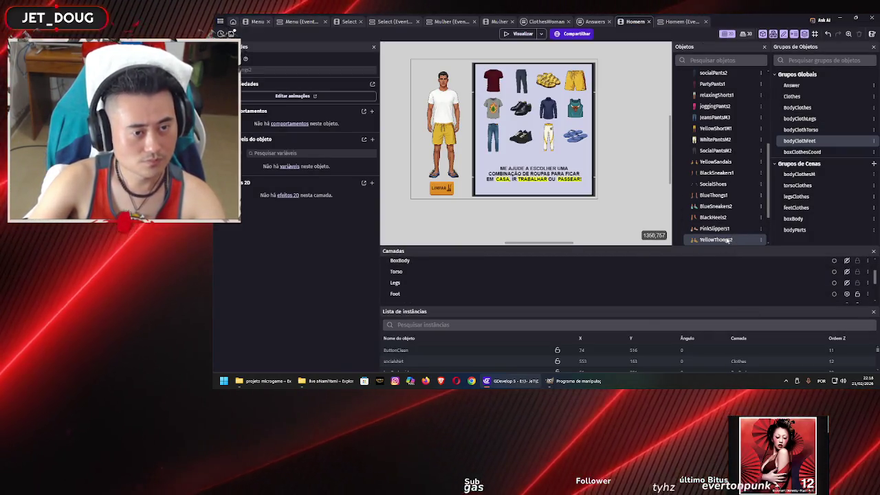
{"action": "scroll", "coordinate": [729, 227], "scroll_direction": "down", "scroll_amount": 2}
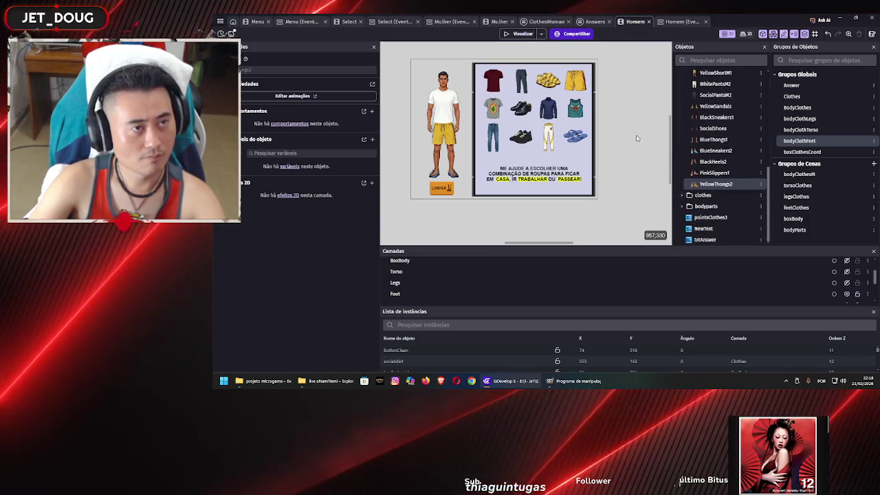
{"action": "left_click", "coordinate": [619, 87]}
Step: Save the project, run a quick preview, and close the preview and diagnostic report
{"action": "key", "text": "ctrl+s"}
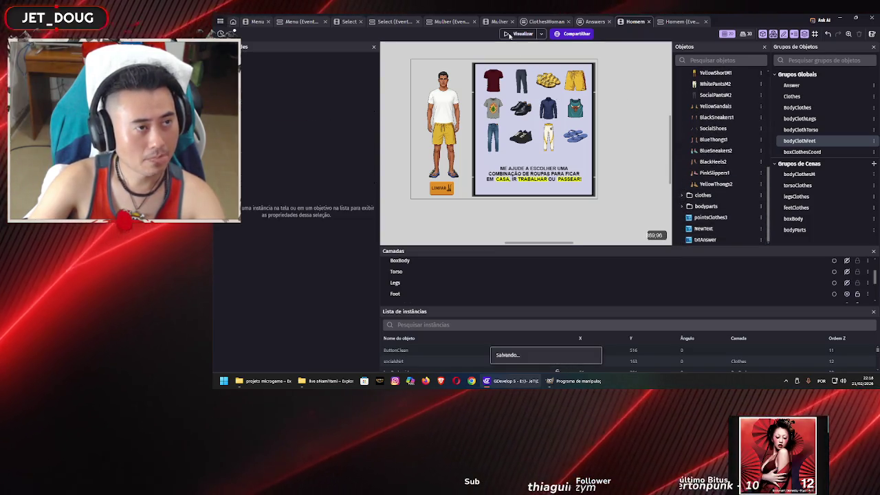
{"action": "left_click", "coordinate": [508, 34]}
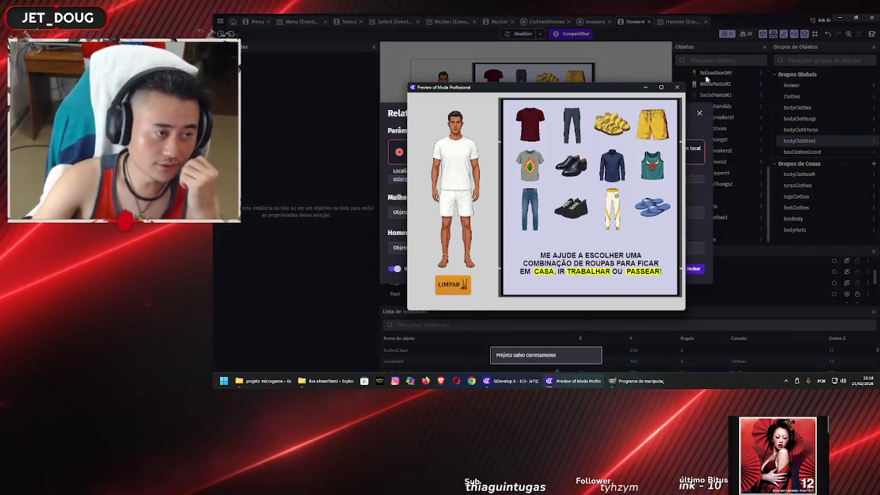
{"action": "left_click", "coordinate": [677, 87]}
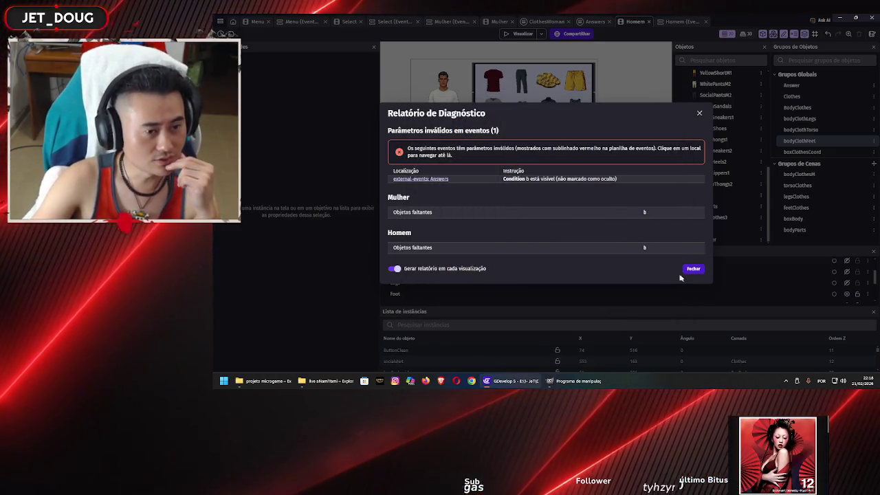
{"action": "left_click", "coordinate": [607, 23]}
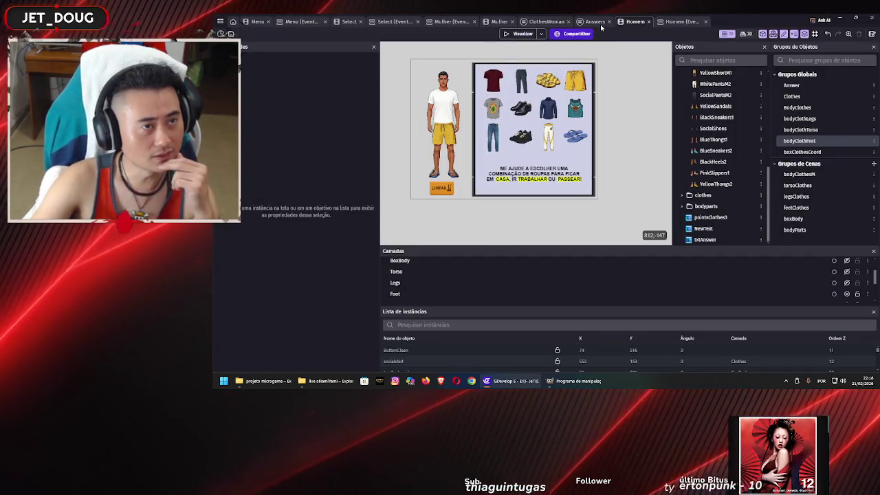
Step: In the Answers events, set both shoe conditions' object to BlackHeels2
{"action": "left_click", "coordinate": [601, 25]}
{"action": "scroll", "coordinate": [348, 201], "scroll_direction": "down", "scroll_amount": 2}
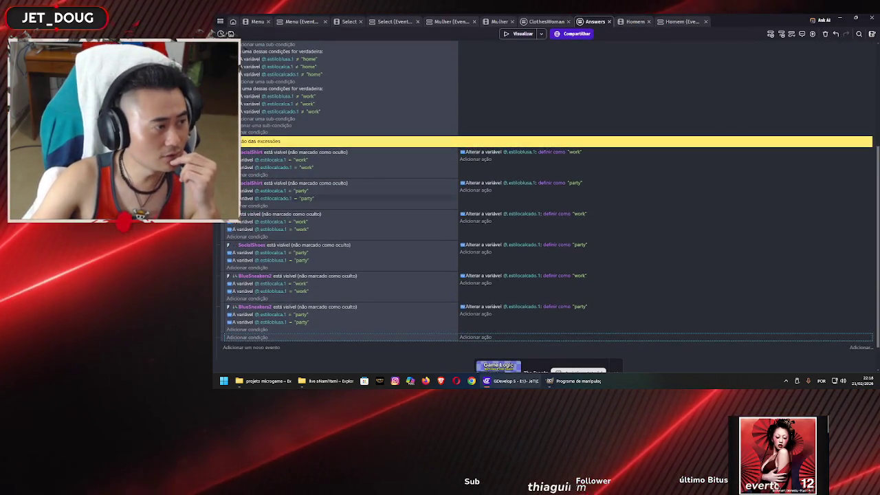
{"action": "left_click", "coordinate": [232, 214]}
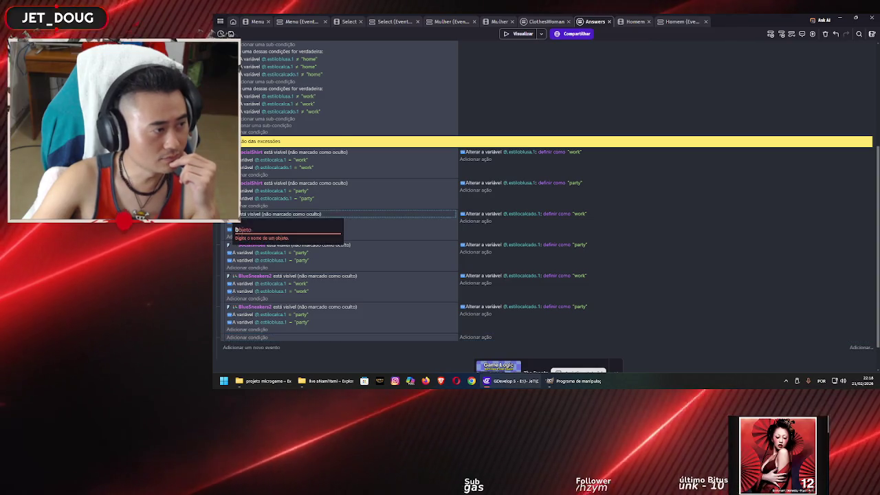
{"action": "type", "text": "b"}
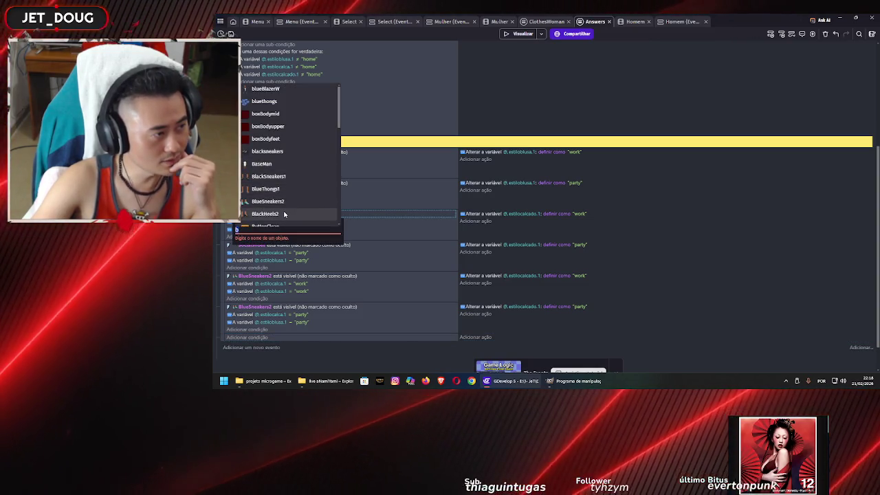
{"action": "left_click", "coordinate": [325, 214]}
{"action": "left_click", "coordinate": [251, 246]}
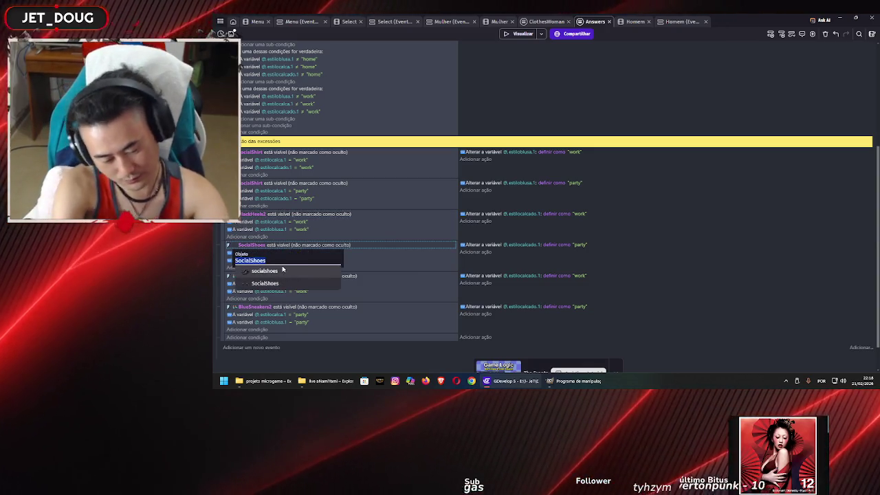
{"action": "type", "text": "bl"}
{"action": "key", "text": "Down"}
{"action": "key", "text": "Down"}
{"action": "key", "text": "Down"}
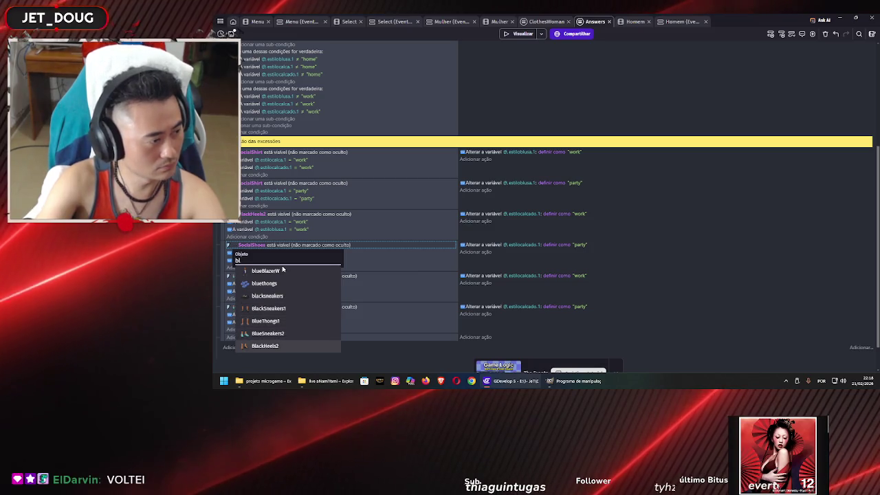
{"action": "key", "text": "Return"}
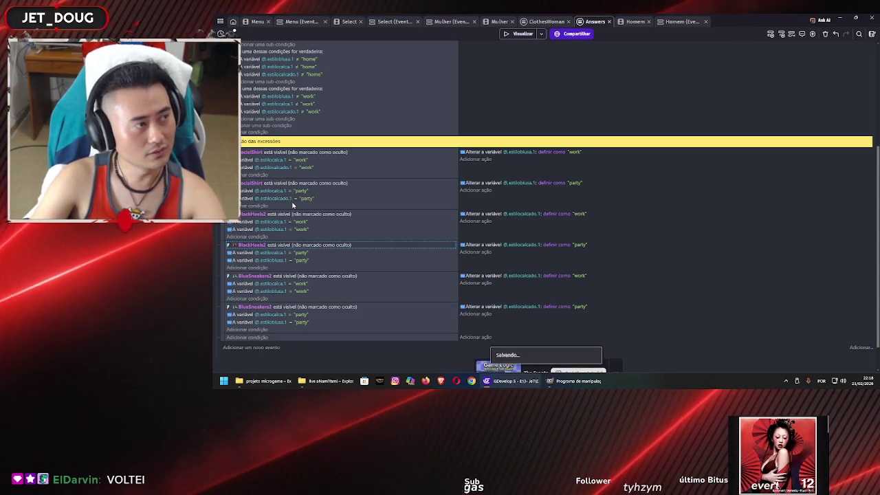
{"action": "left_click", "coordinate": [450, 21]}
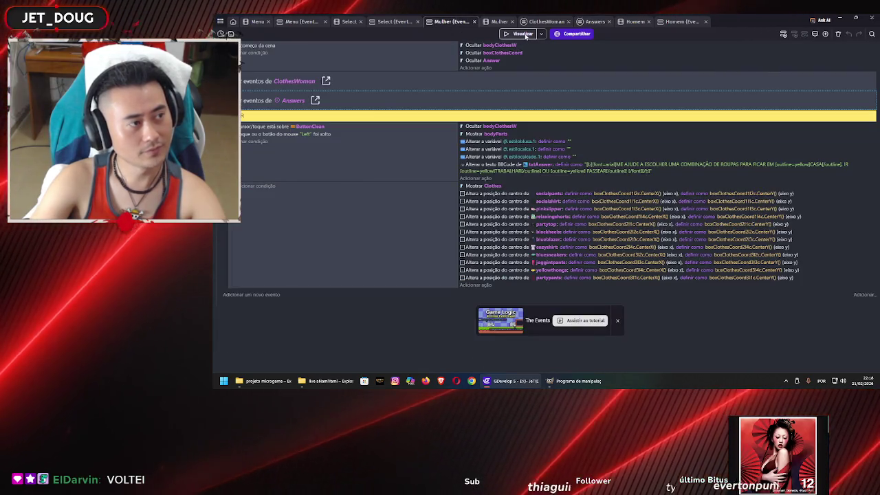
Step: Preview the game and dress the character in navy blazer, burgundy pants and black heels
{"action": "left_click", "coordinate": [523, 34]}
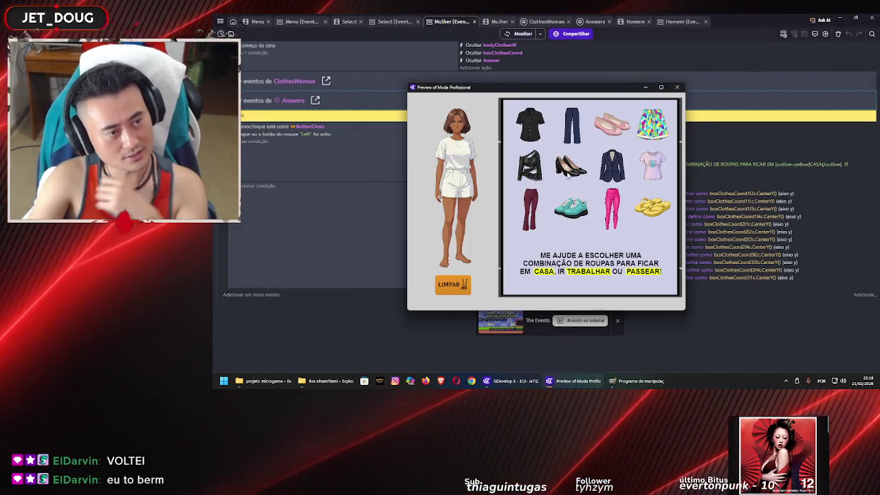
{"action": "left_click_drag", "start_coordinate": [529, 220], "coordinate": [467, 212]}
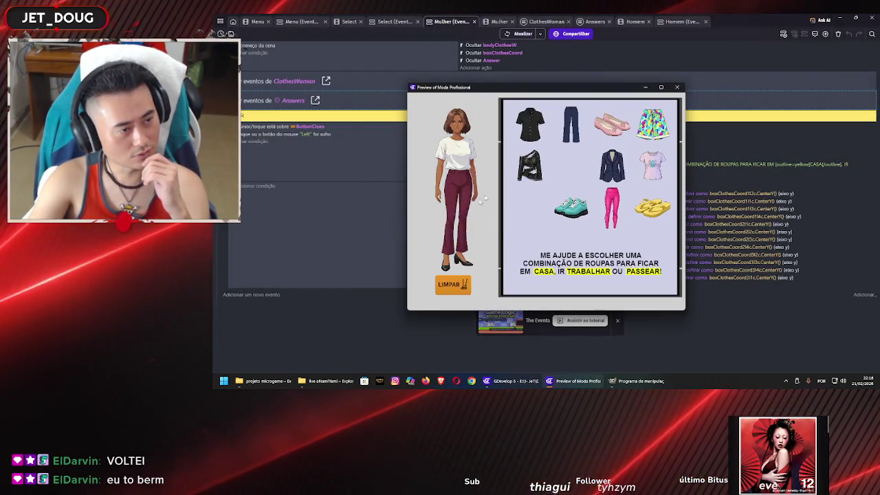
{"action": "left_click_drag", "start_coordinate": [529, 165], "coordinate": [459, 159]}
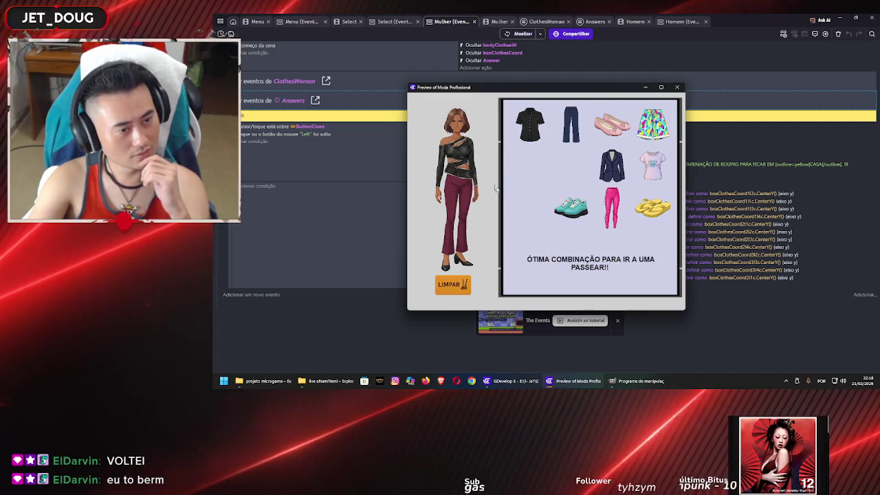
{"action": "left_click_drag", "start_coordinate": [584, 212], "coordinate": [459, 258]}
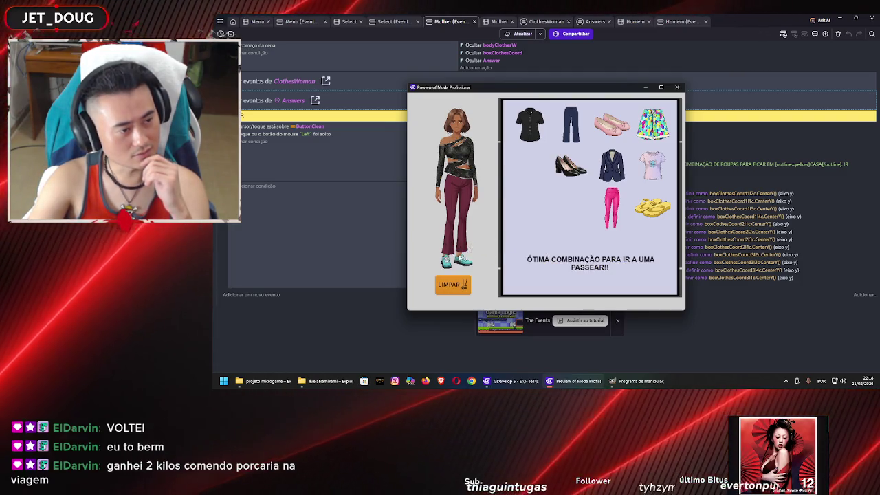
{"action": "mouse_move", "coordinate": [530, 125]}
{"action": "left_mouse_down"}
{"action": "mouse_move", "coordinate": [470, 165]}
{"action": "mouse_move", "coordinate": [530, 165]}
{"action": "left_mouse_up"}
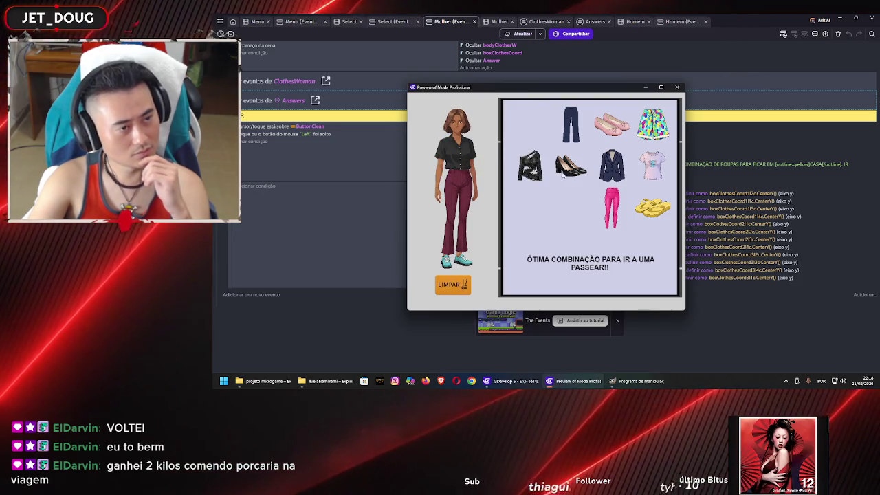
{"action": "mouse_move", "coordinate": [614, 172]}
{"action": "left_mouse_down"}
{"action": "mouse_move", "coordinate": [523, 182]}
{"action": "mouse_move", "coordinate": [460, 165]}
{"action": "left_mouse_up"}
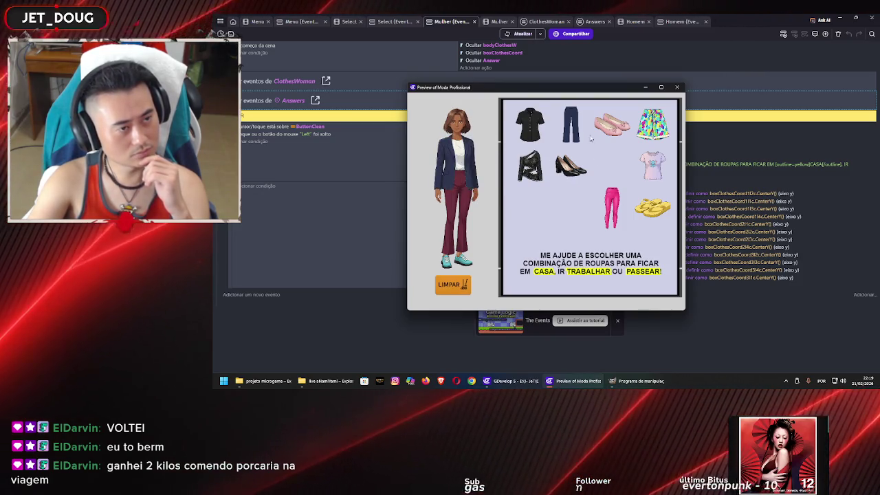
{"action": "left_click_drag", "start_coordinate": [453, 206], "coordinate": [514, 176]}
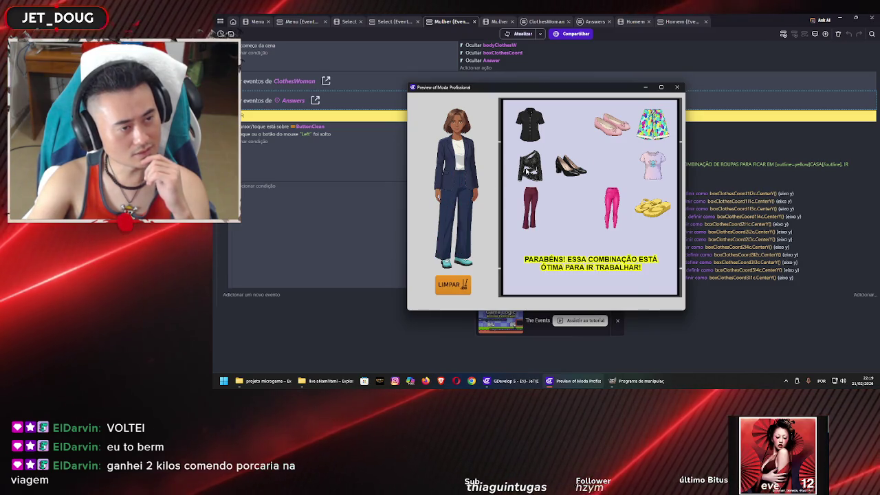
{"action": "left_click_drag", "start_coordinate": [569, 165], "coordinate": [458, 258]}
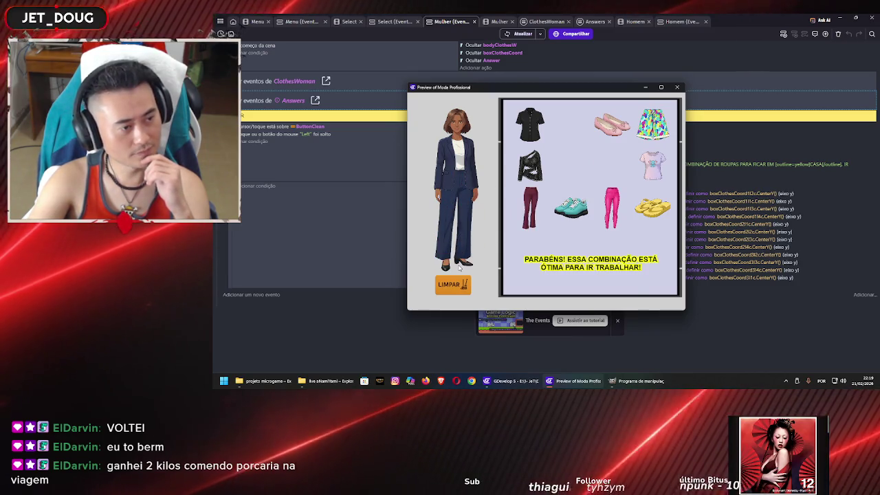
{"action": "left_click_drag", "start_coordinate": [530, 206], "coordinate": [474, 202]}
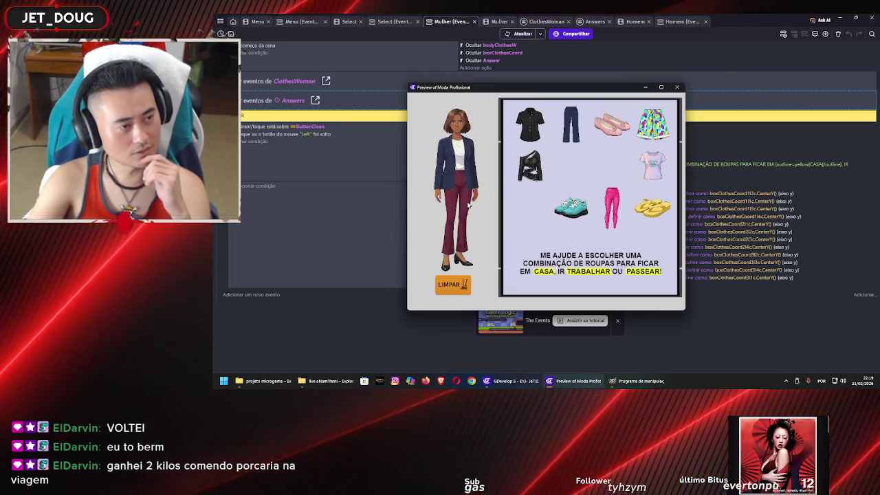